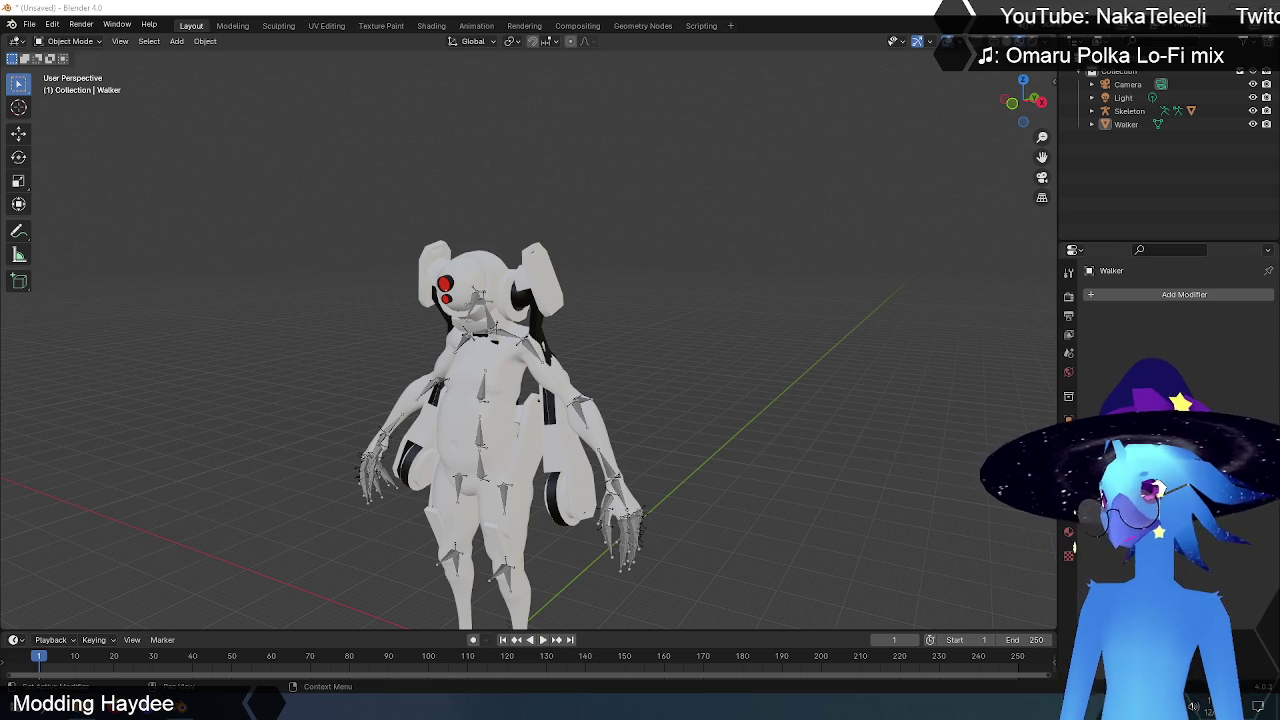
- Switch to the numpad-1 front orthographic view and select the Walker mesh
scroll(627, 352, up, 1)
scroll(653, 340, down, 3)
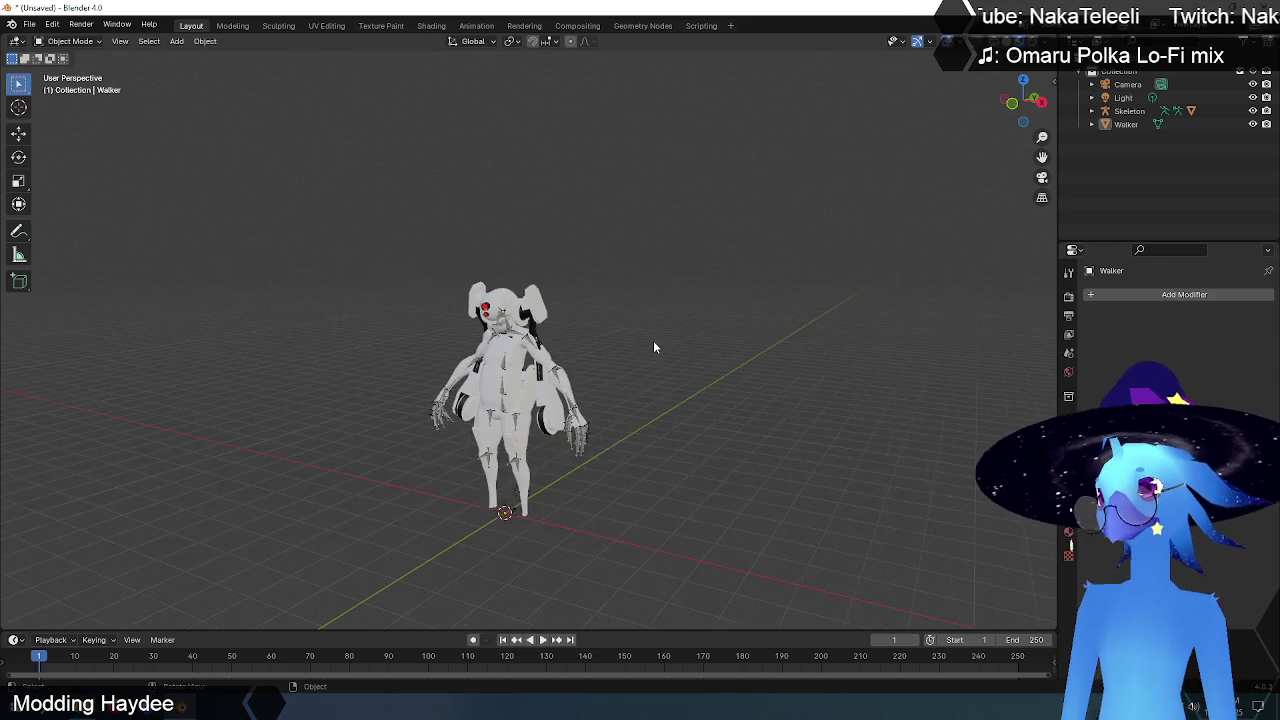
scroll(641, 348, up, 3)
scroll(600, 365, down, 1)
mouse_move(567, 378)
middle_down()
mouse_move(621, 319)
mouse_move(665, 377)
middle_up()
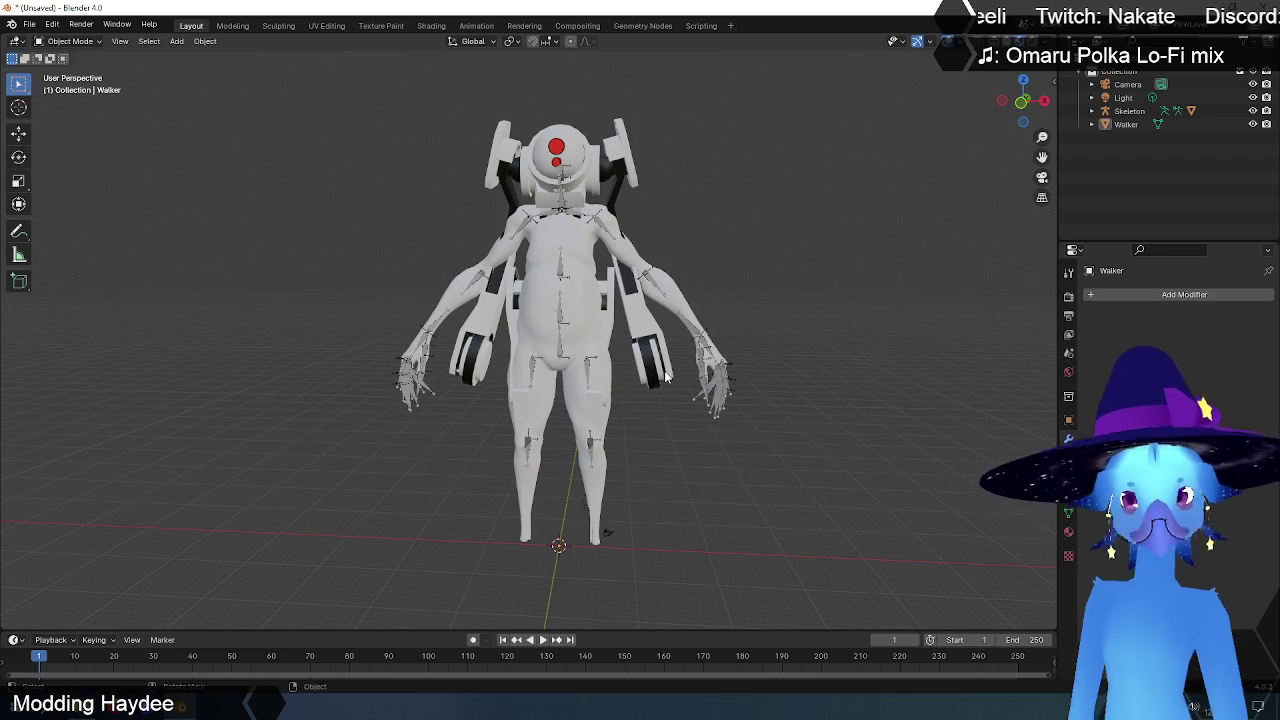
key(KP_1)
scroll(652, 348, up, 2)
scroll(652, 348, up, 1)
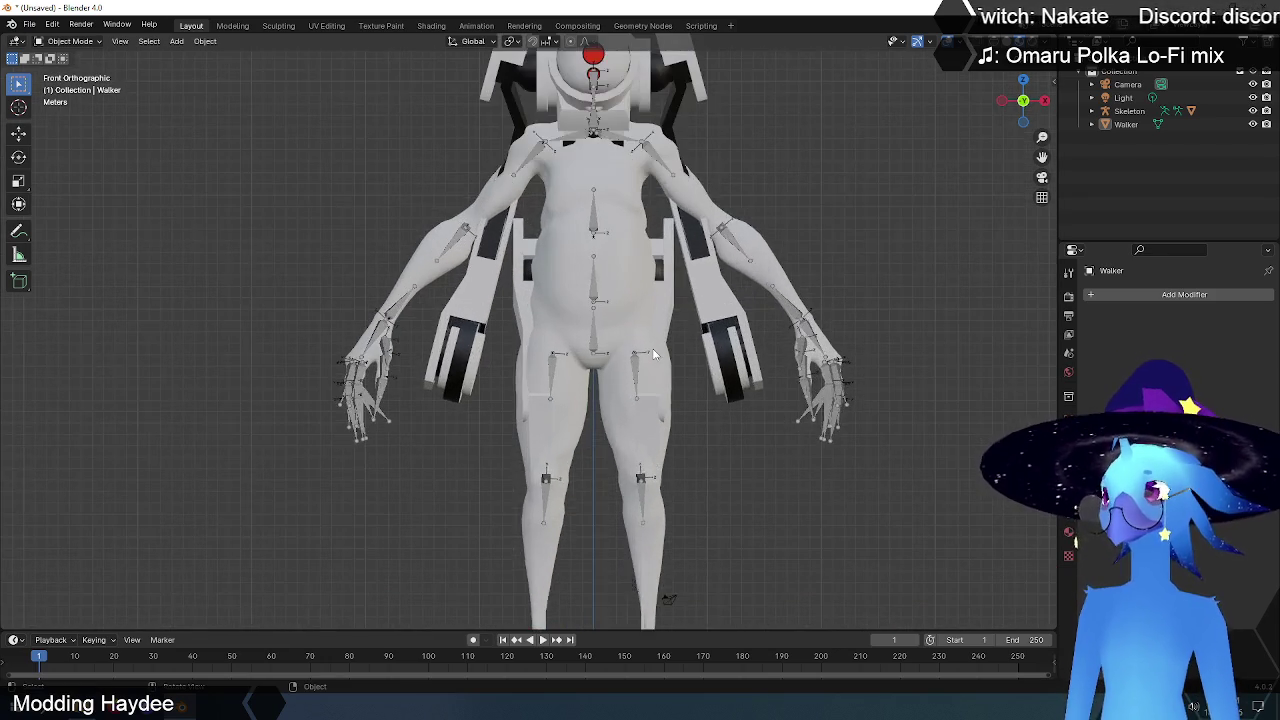
scroll(652, 348, down, 1)
shift+middle_drag(745, 295, 675, 311)
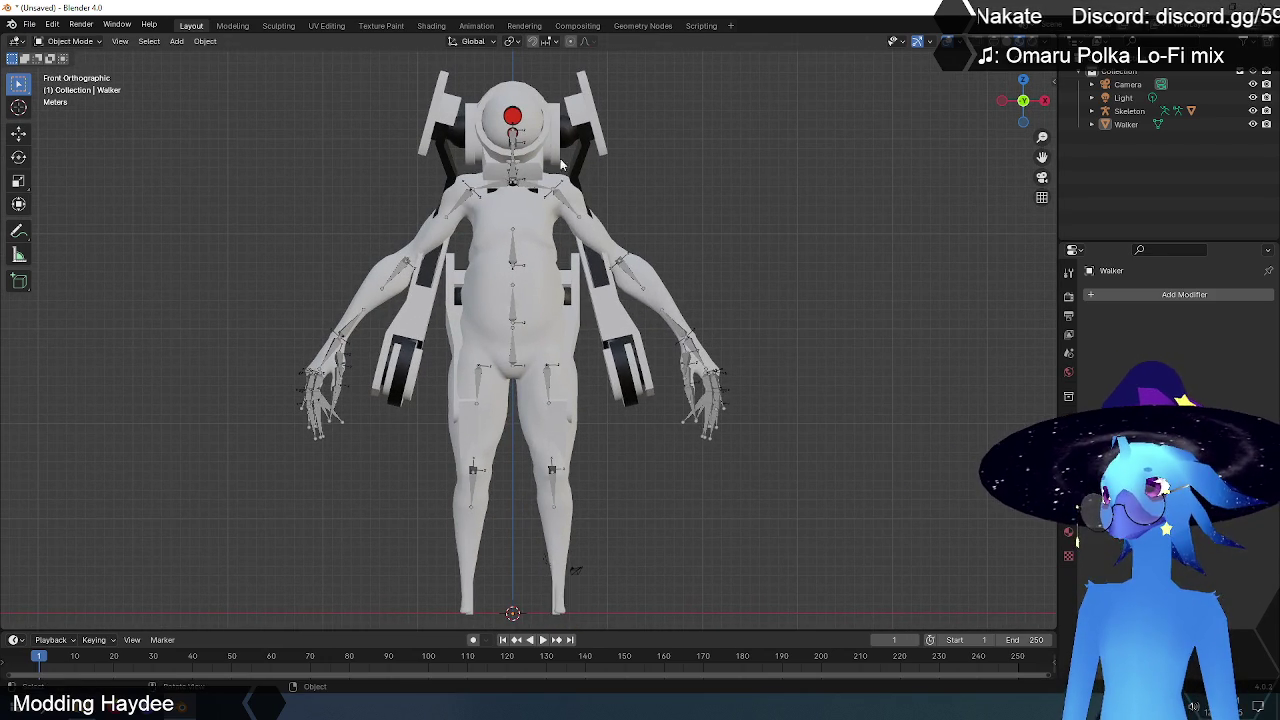
click(586, 125)
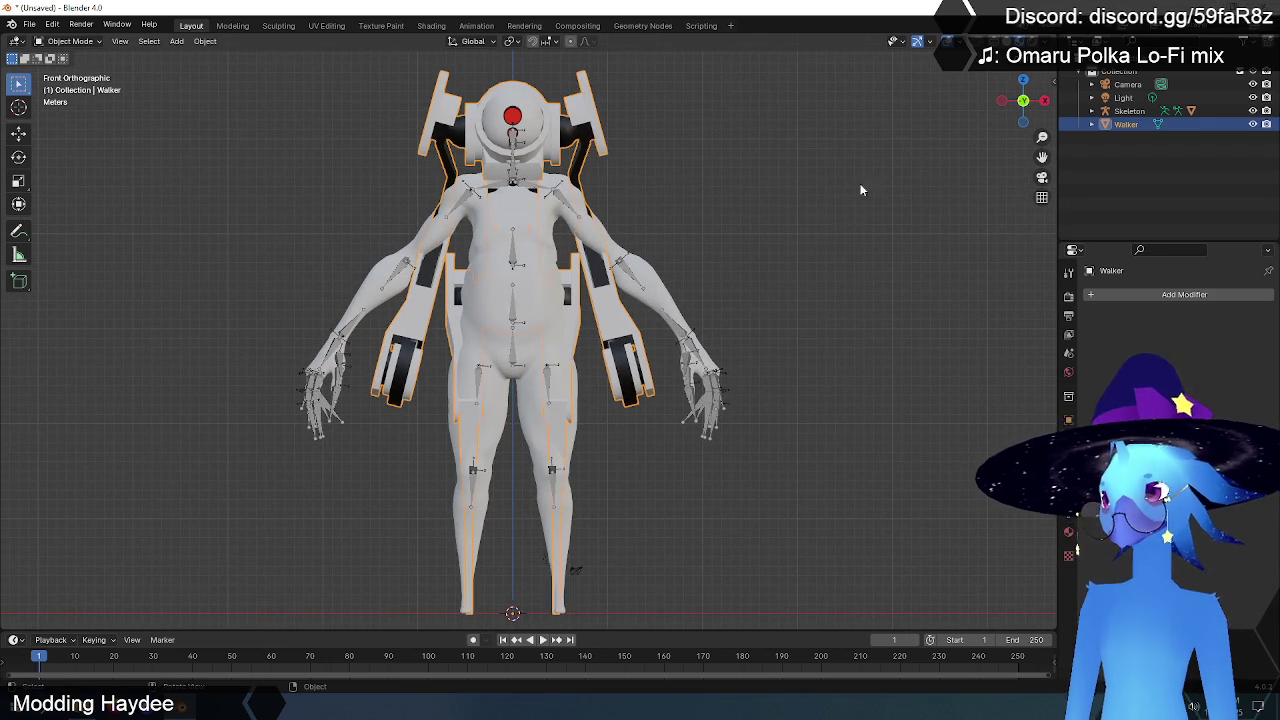
- Scale the Walker mesh down to about 0.88 and deselect it
key(s)
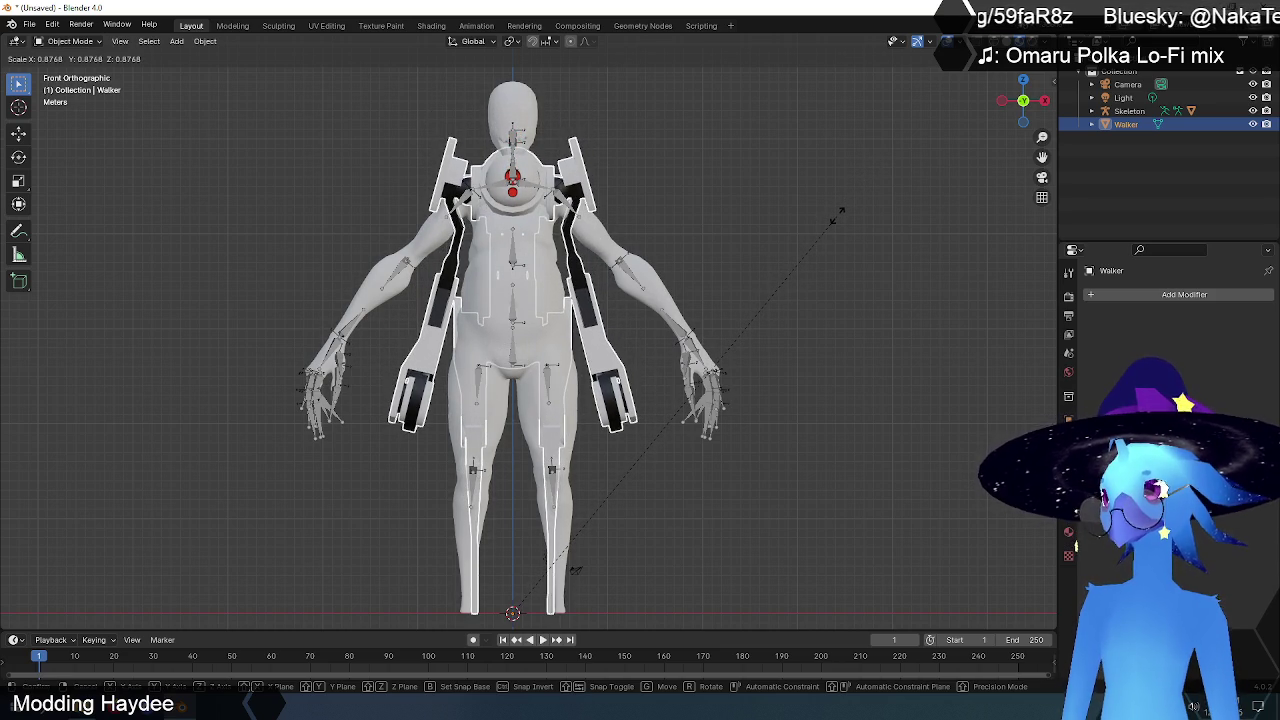
click(836, 216)
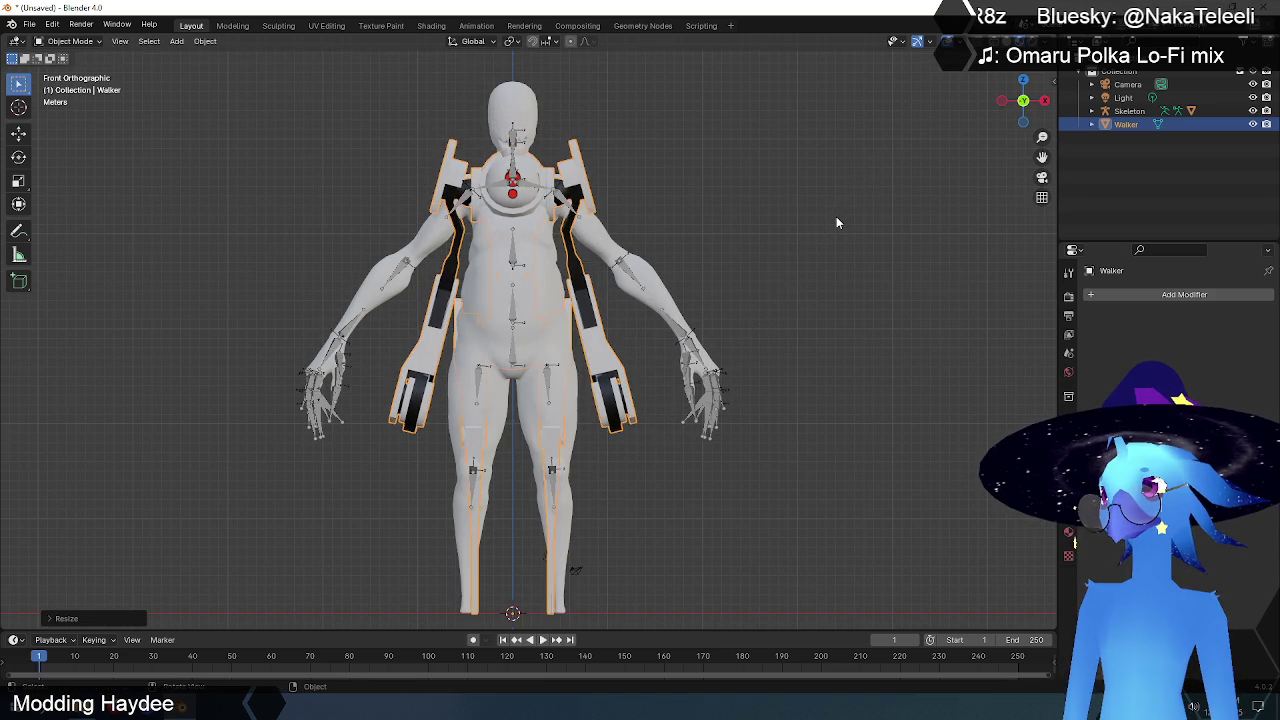
mouse_move(824, 210)
middle_down()
mouse_move(711, 219)
mouse_move(729, 247)
mouse_move(943, 251)
mouse_move(680, 259)
mouse_move(624, 247)
middle_up()
click(722, 230)
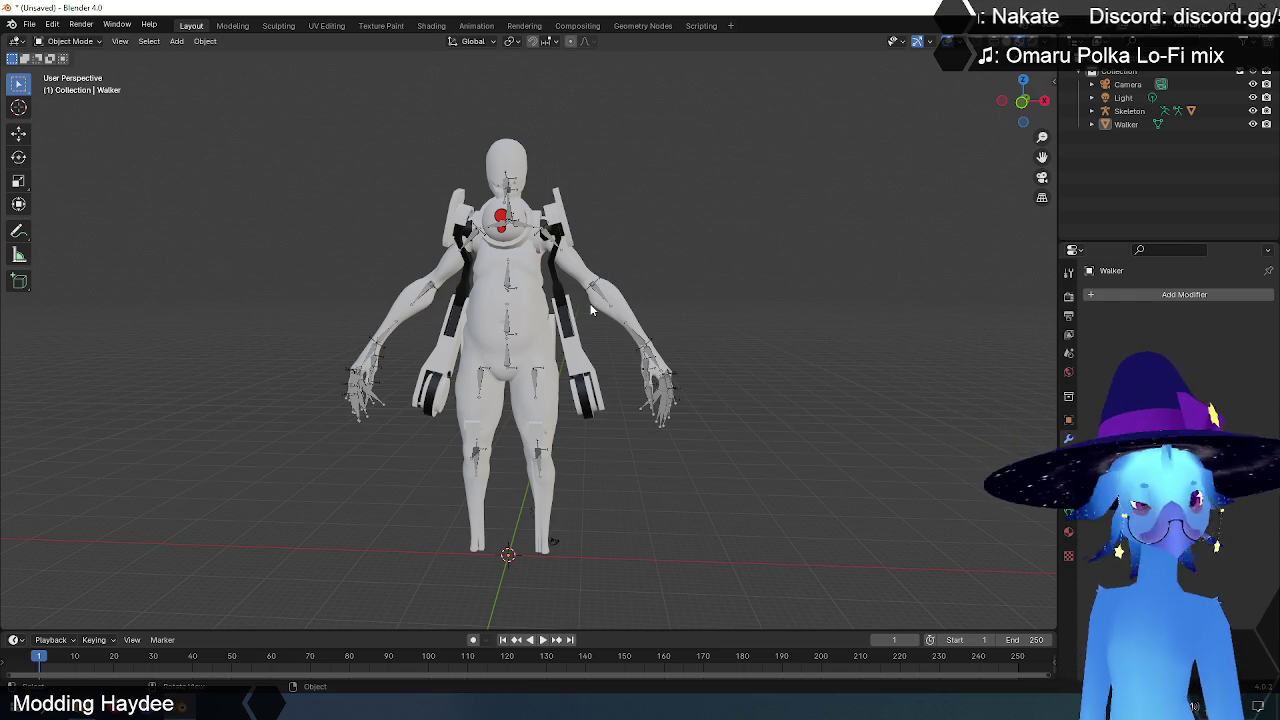
- Inspect the resized model, return to front view, and reselect the Walker mesh
scroll(511, 302, up, 3)
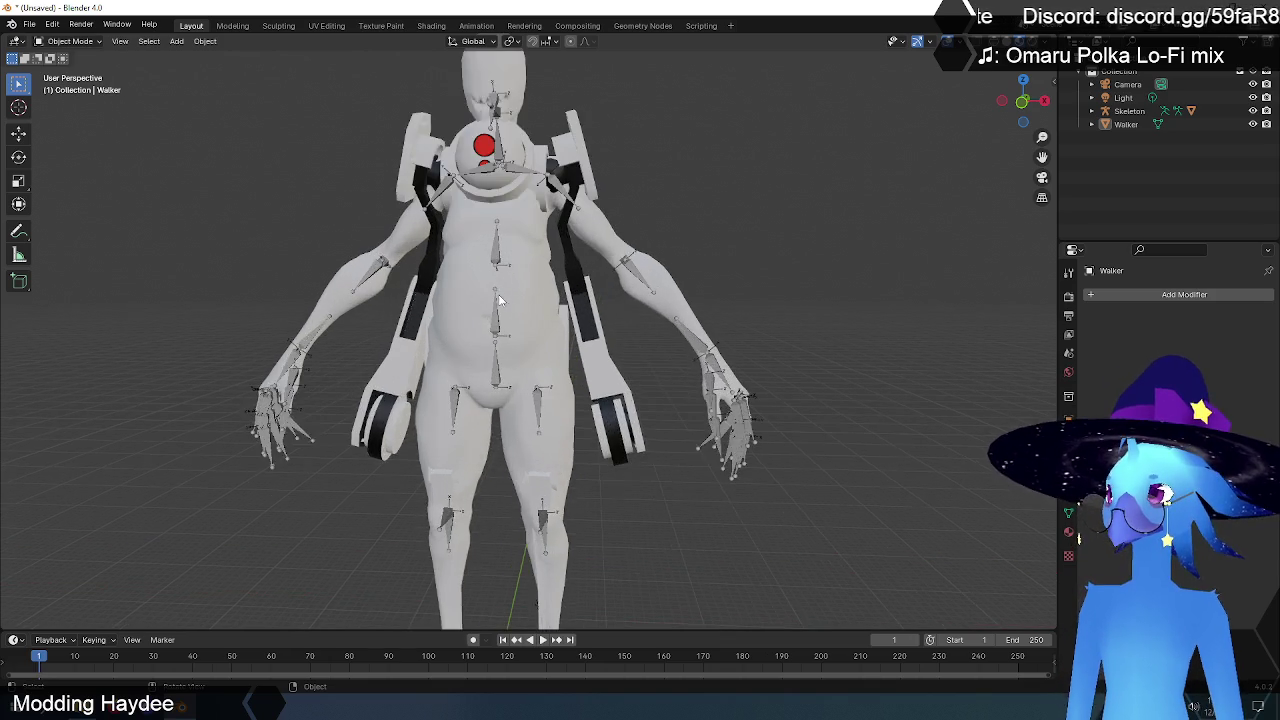
scroll(511, 302, down, 1)
mouse_move(663, 295)
middle_down()
mouse_move(685, 292)
mouse_move(417, 297)
mouse_move(756, 301)
mouse_move(698, 298)
middle_up()
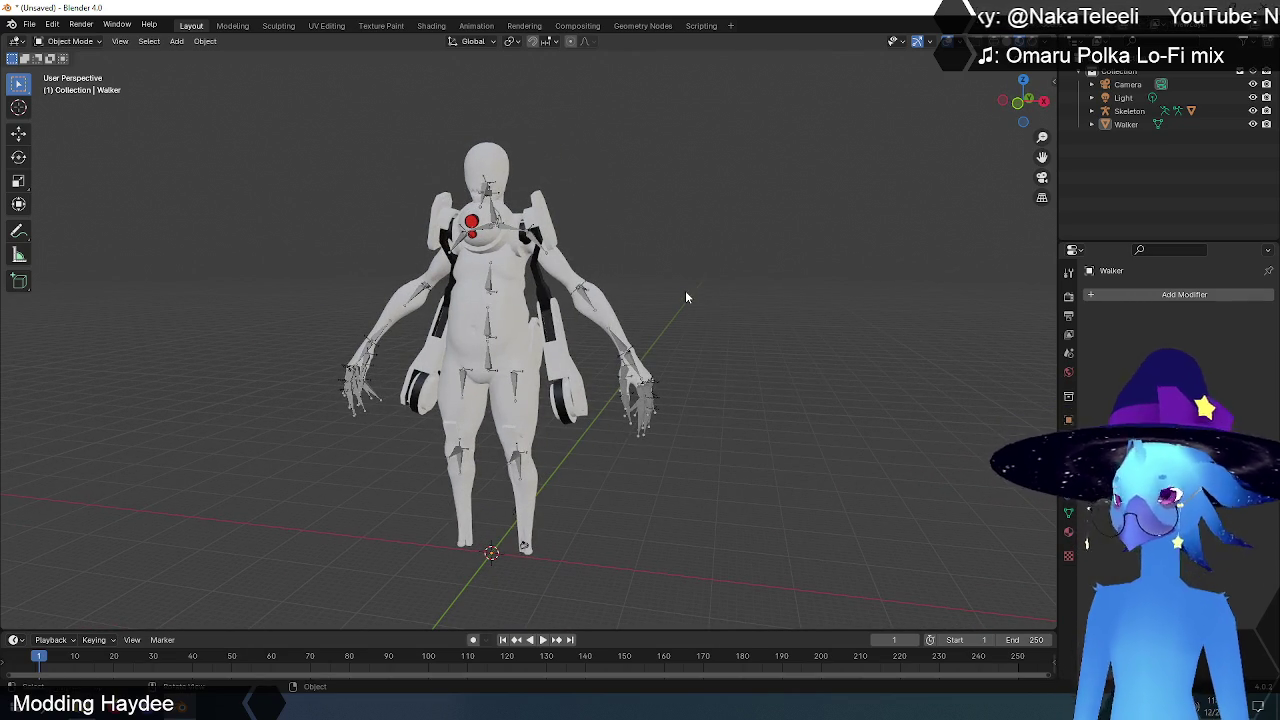
key(KP_1)
scroll(522, 323, up, 4)
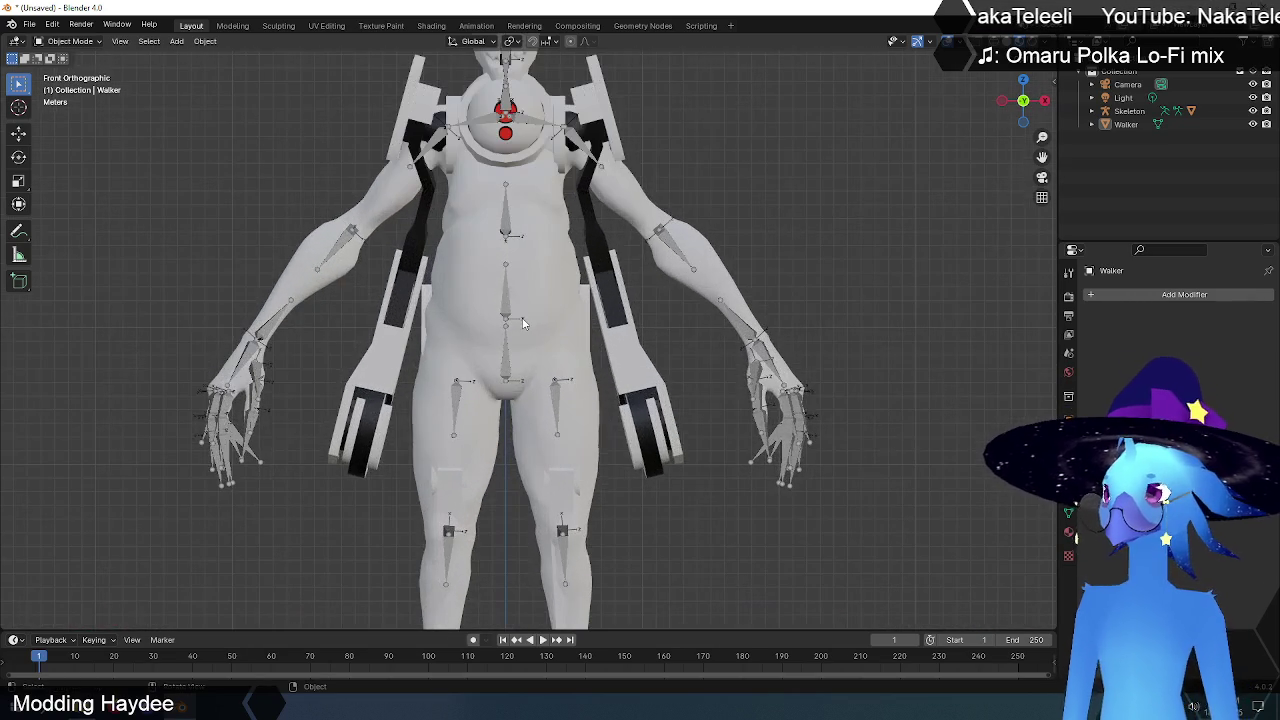
scroll(557, 323, down, 2)
scroll(652, 374, up, 2)
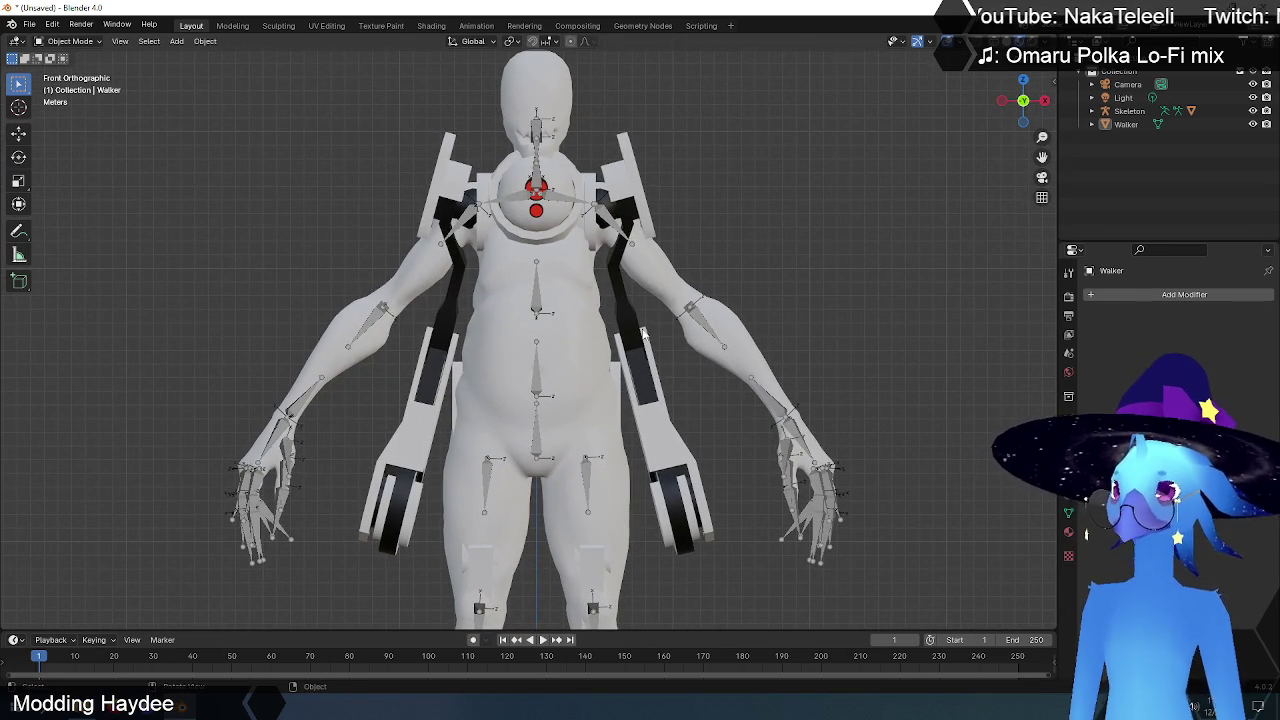
click(640, 224)
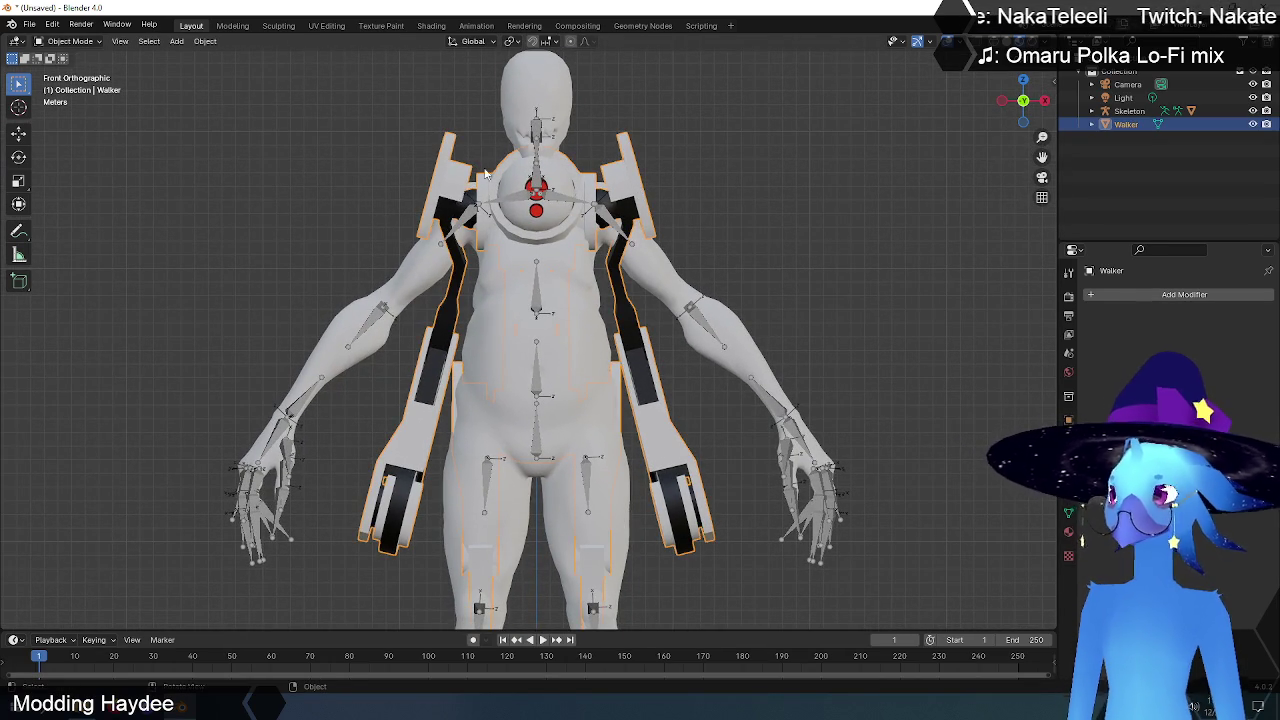
click(68, 41)
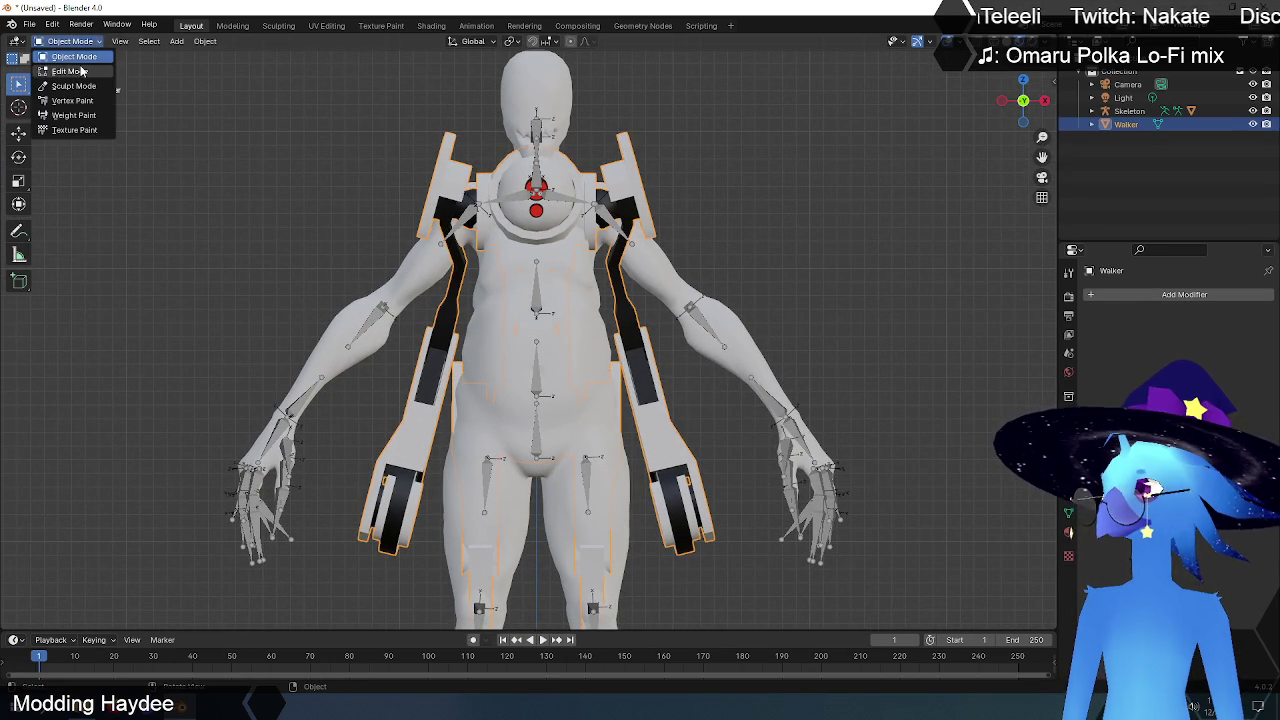
- In Edit Mode with wireframe shown, select the right arm strap and its linked geometry
click(76, 67)
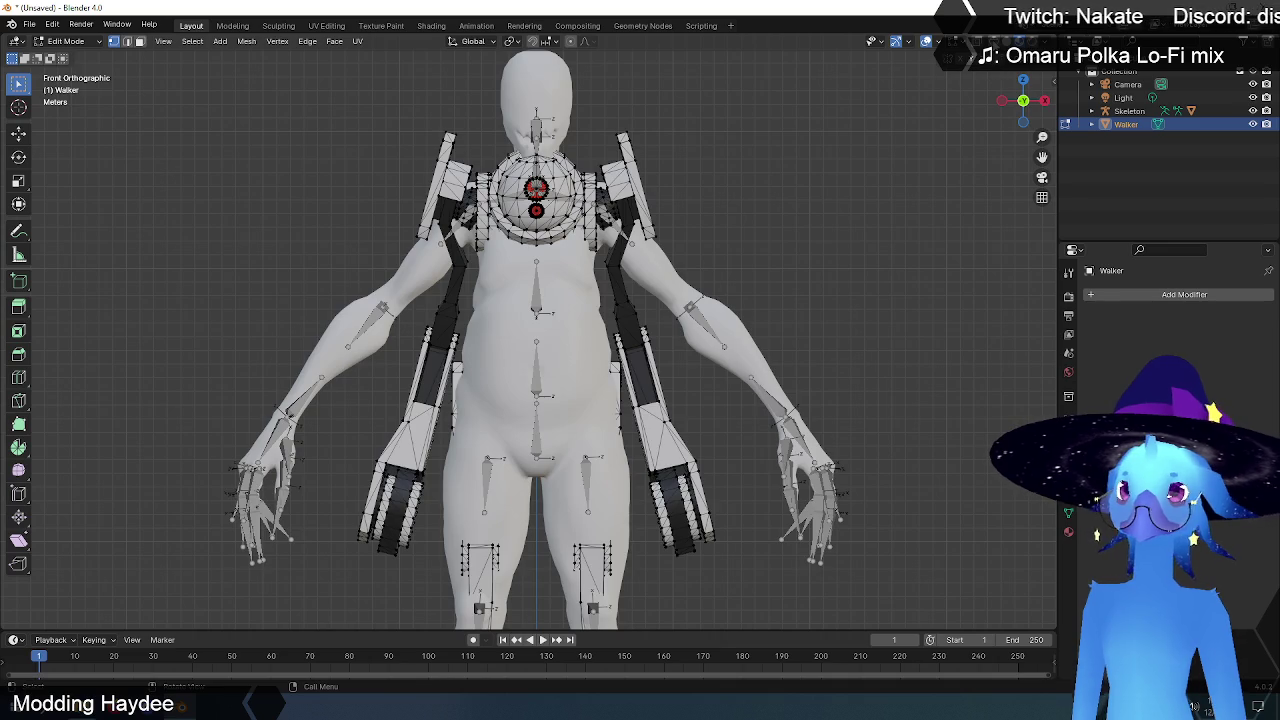
key(shift+z)
scroll(666, 457, up, 4)
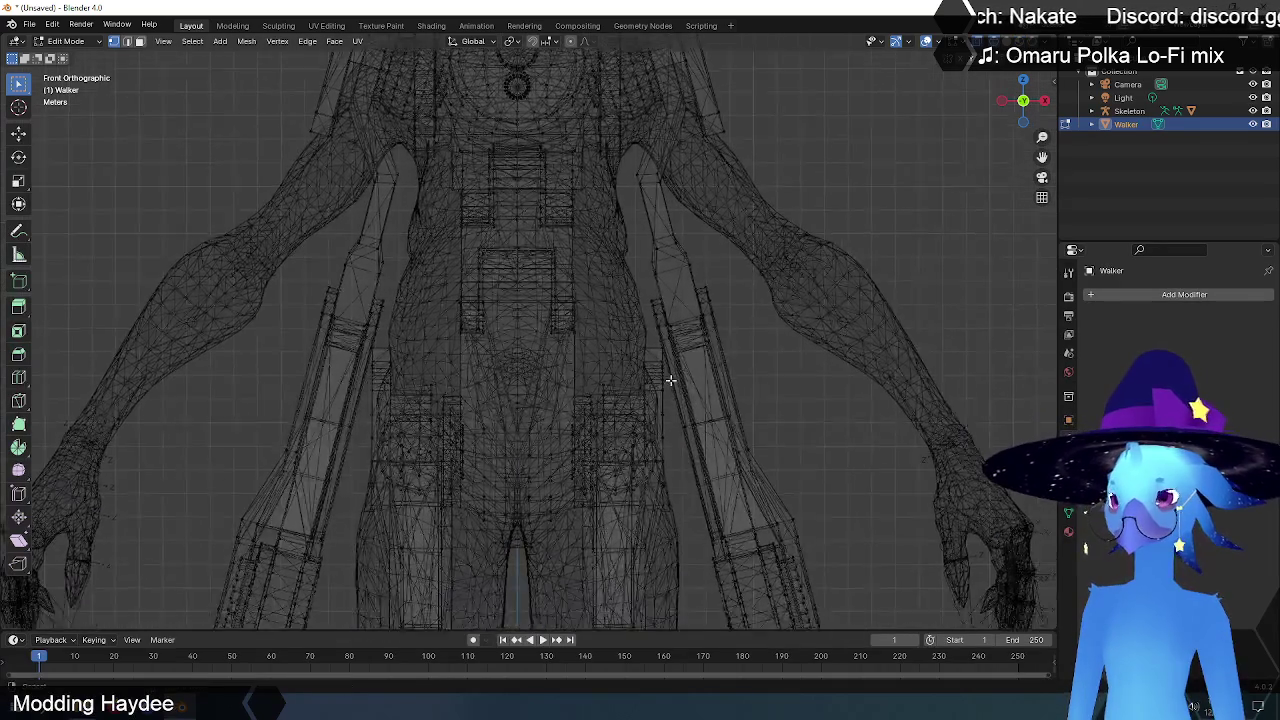
scroll(669, 380, down, 1)
mouse_move(797, 98)
mouse_down()
mouse_move(569, 584)
mouse_move(543, 586)
mouse_up()
scroll(569, 530, down, 2)
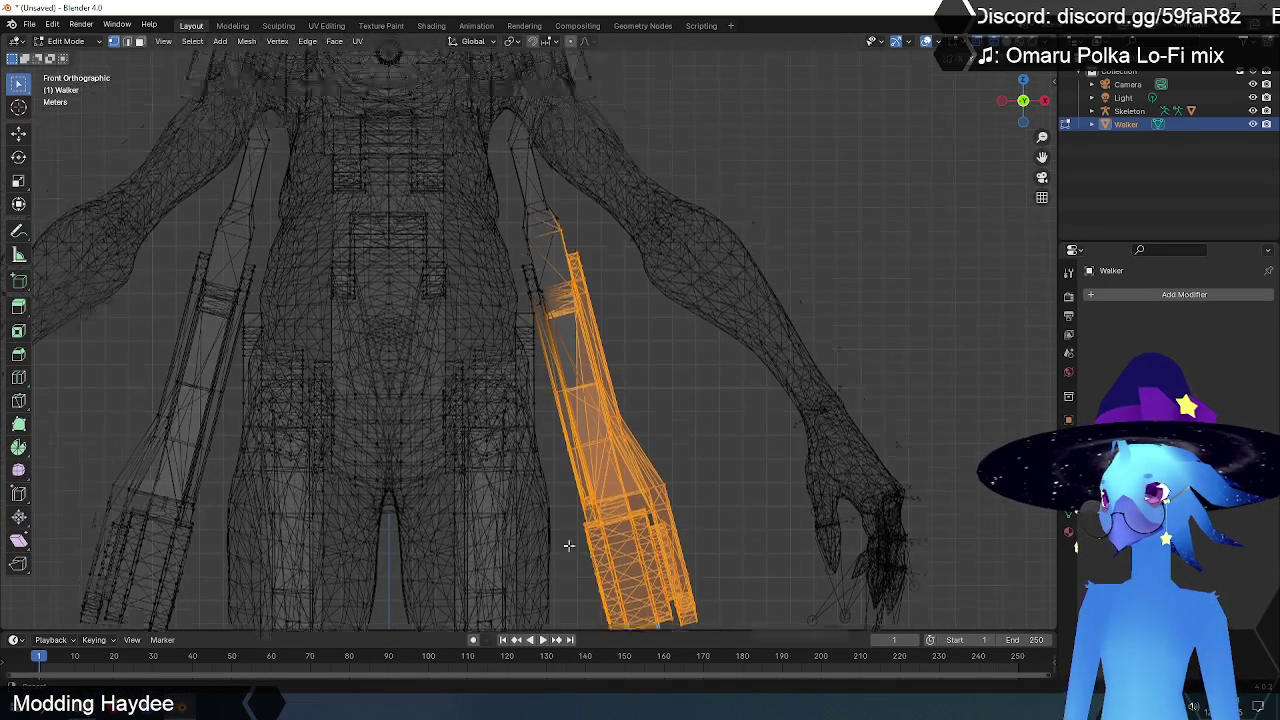
scroll(563, 588, down, 1)
scroll(563, 588, down, 2)
key(ctrl+l)
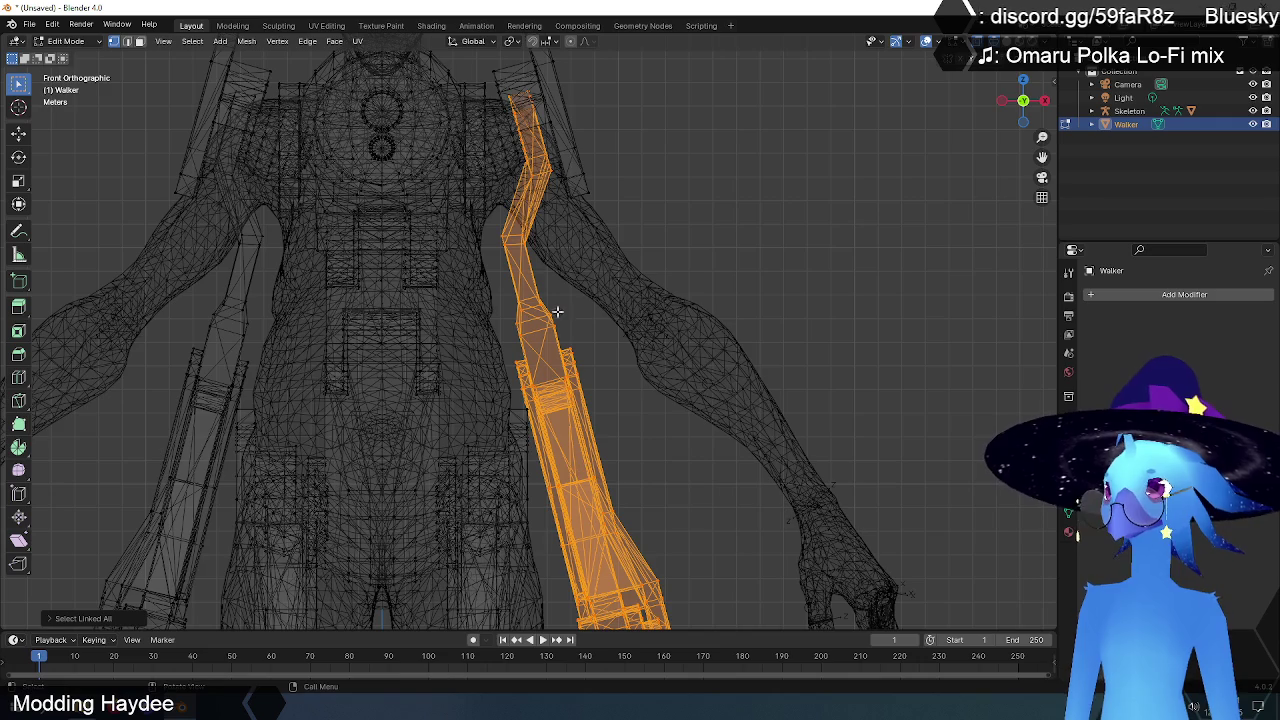
- Add the upper strap and shoulder sphere via linked selection, then return to Object Mode
scroll(518, 229, up, 2)
scroll(518, 229, down, 2)
drag(658, 111, 500, 434)
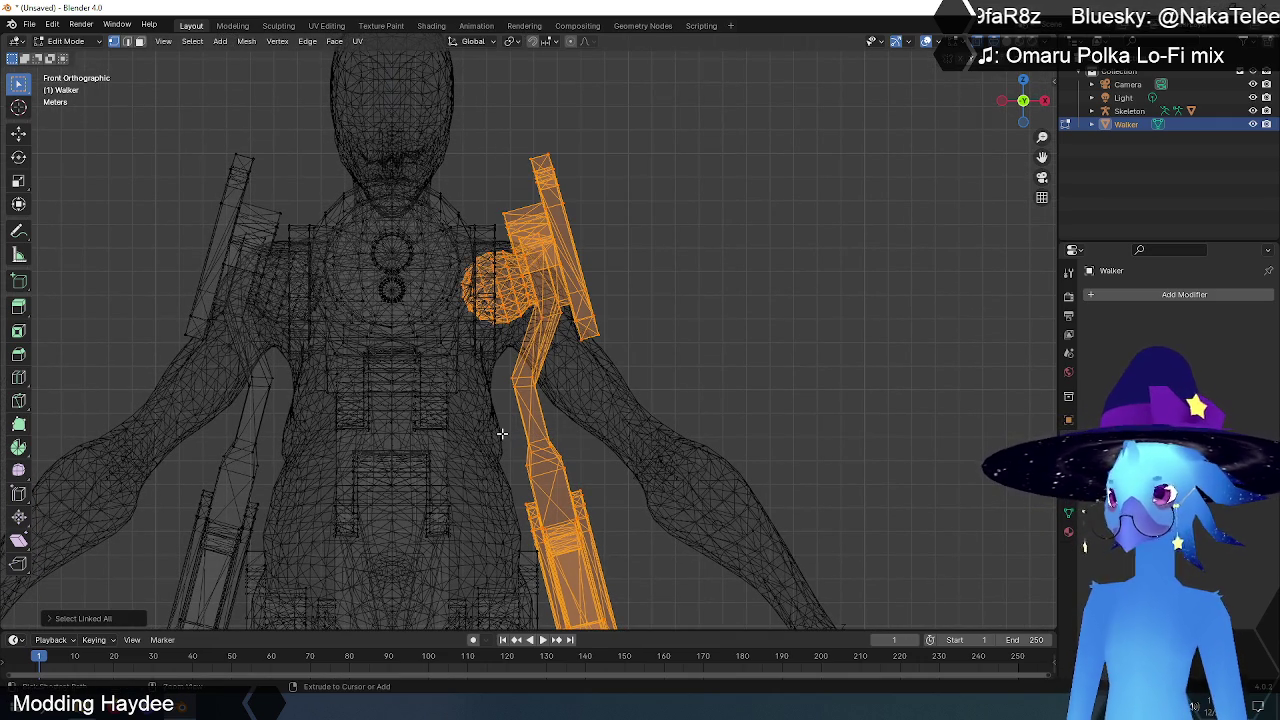
key(ctrl+l)
scroll(618, 270, down, 2)
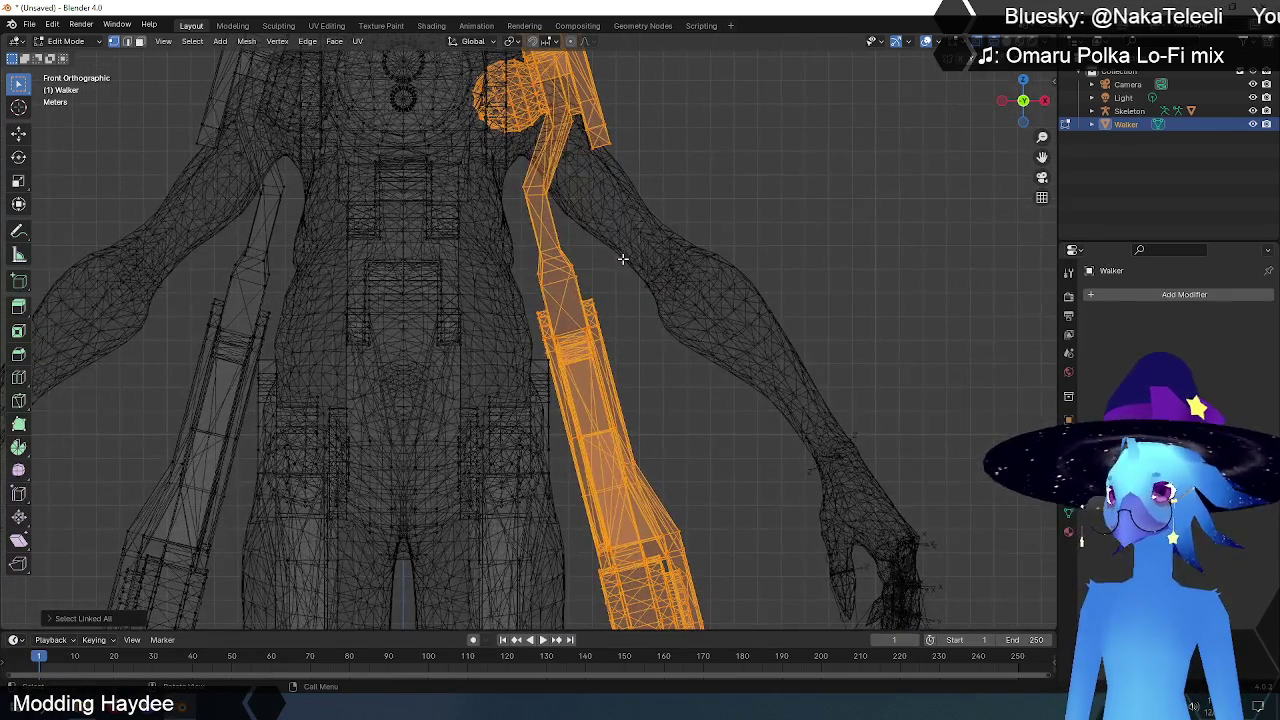
scroll(622, 259, down, 2)
scroll(622, 259, up, 1)
scroll(622, 259, down, 1)
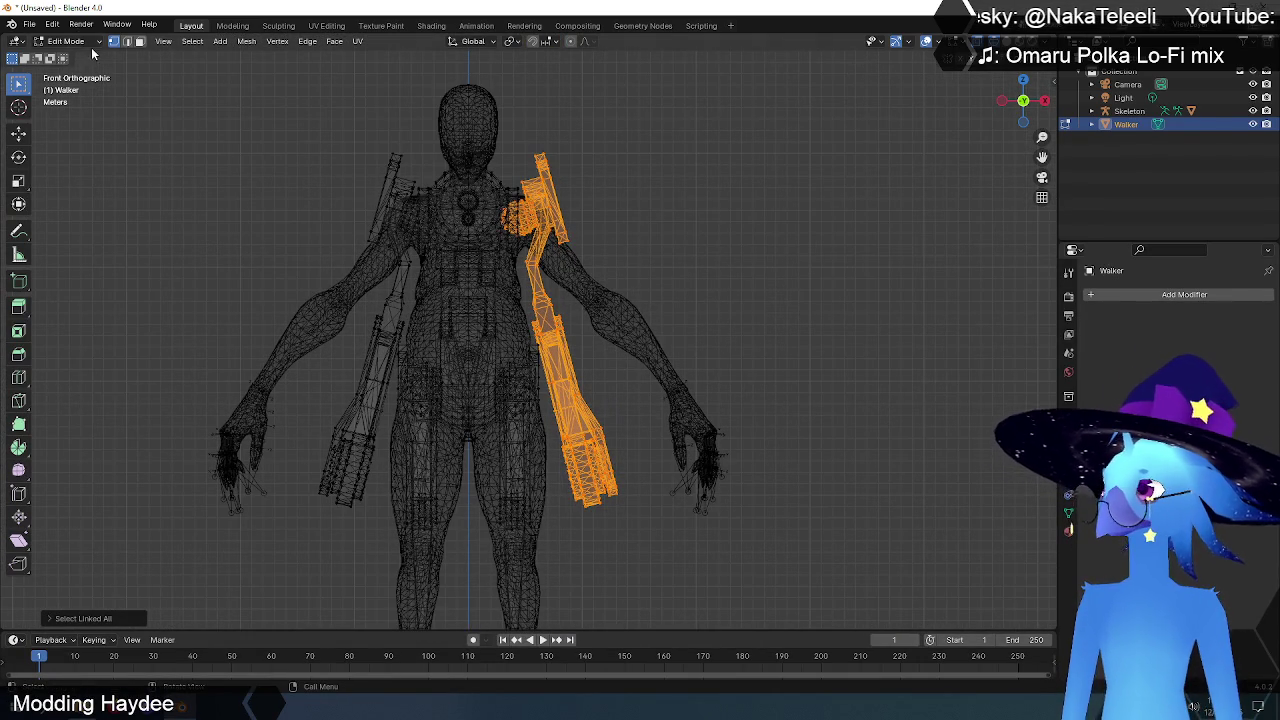
click(86, 42)
click(74, 56)
- Hide the humanoid body mesh so only the Walker robot remains visible
click(608, 246)
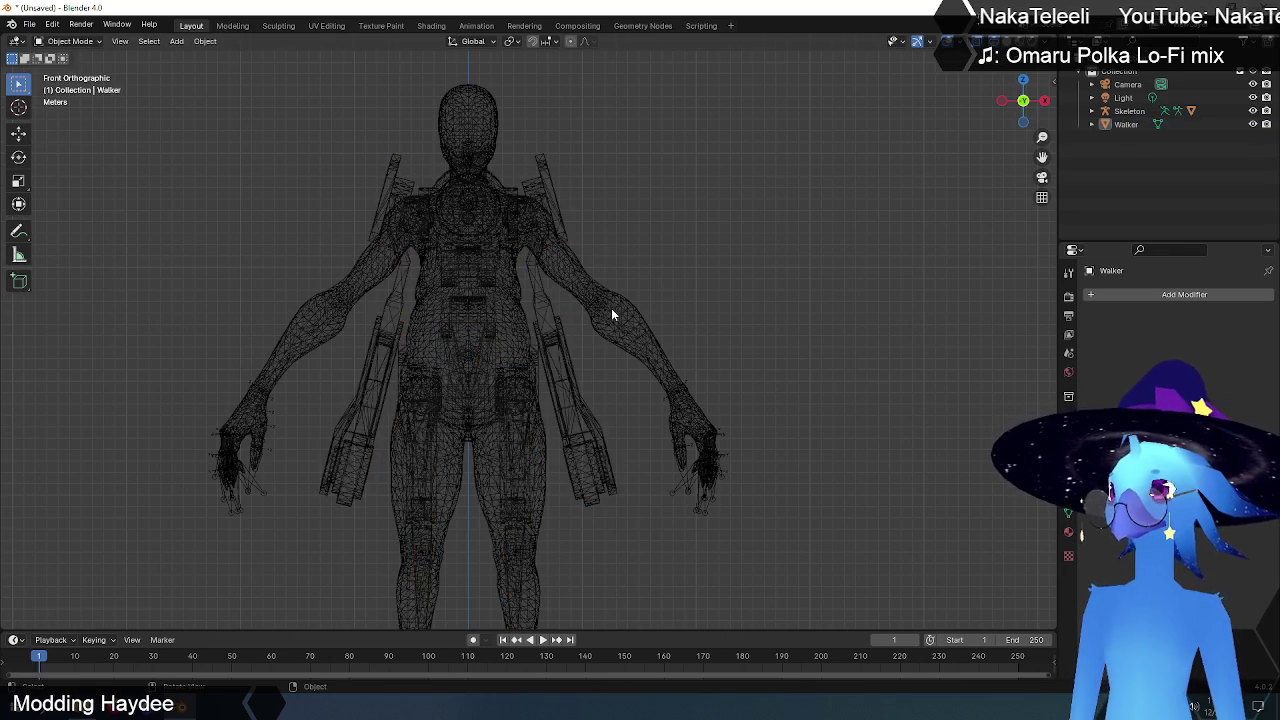
click(605, 308)
click(610, 308)
key(h)
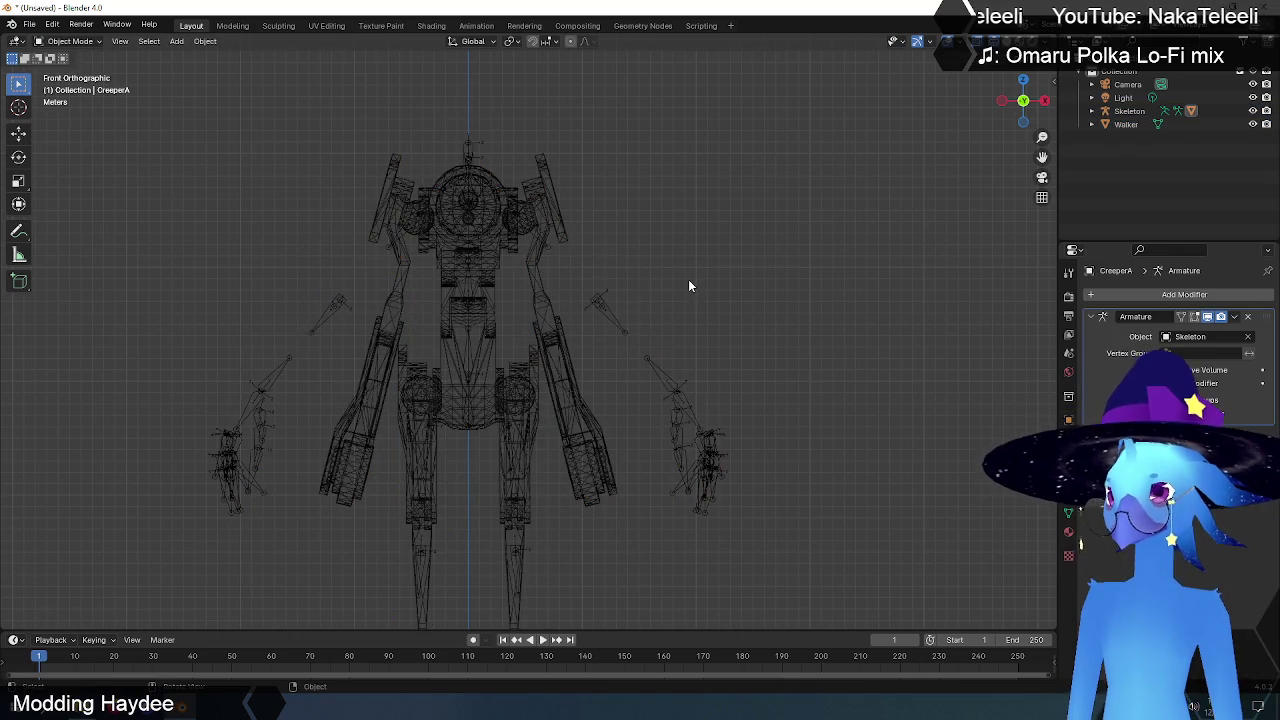
- Put the Walker robot mesh into Edit Mode and test-move the selected arm, cancelling it
click(578, 210)
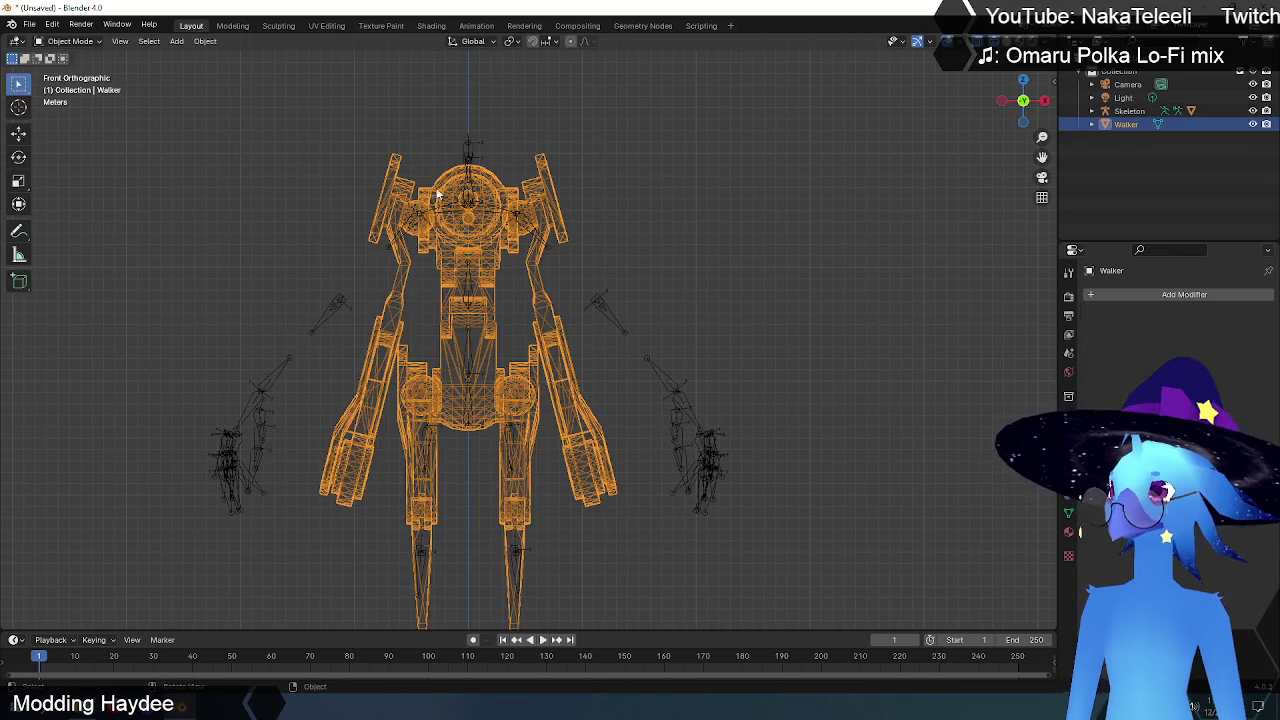
click(90, 44)
click(70, 70)
scroll(431, 246, up, 2)
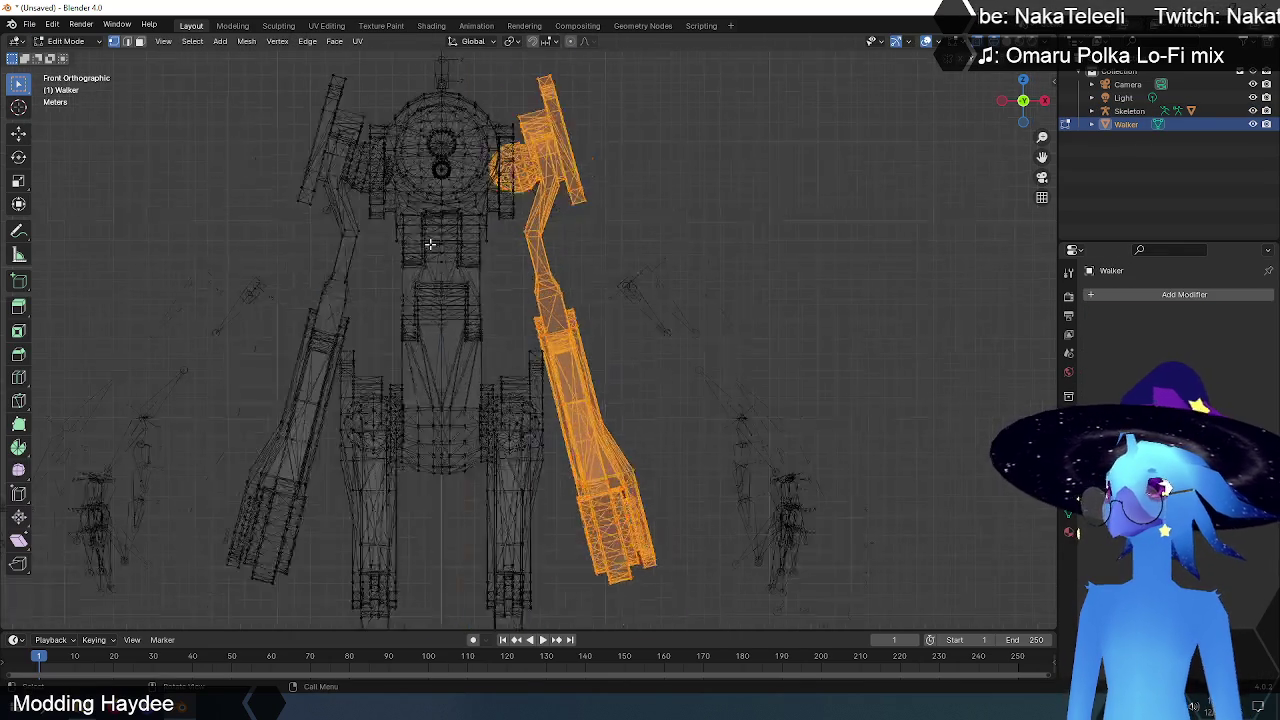
scroll(431, 246, up, 3)
scroll(511, 268, down, 3)
scroll(577, 283, down, 1)
key(g)
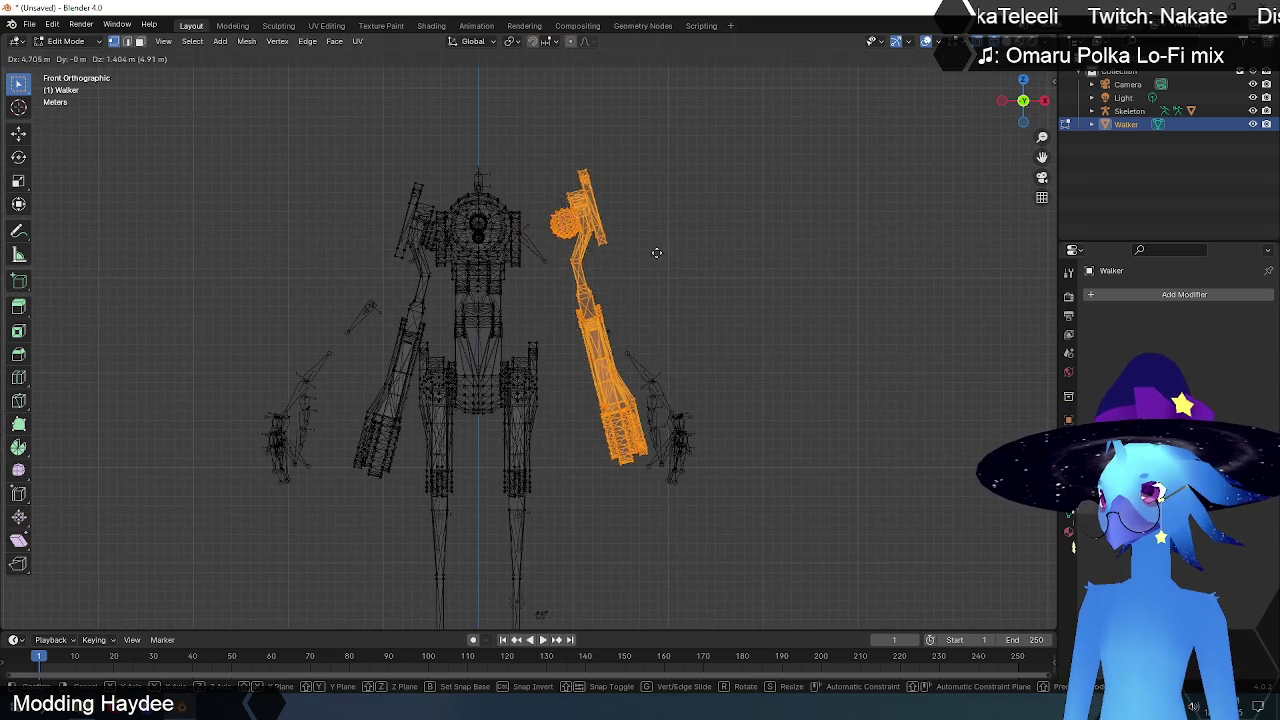
key(Escape)
- Zoom in on the arm, then deselect all arm and shoulder geometry
scroll(595, 271, up, 3)
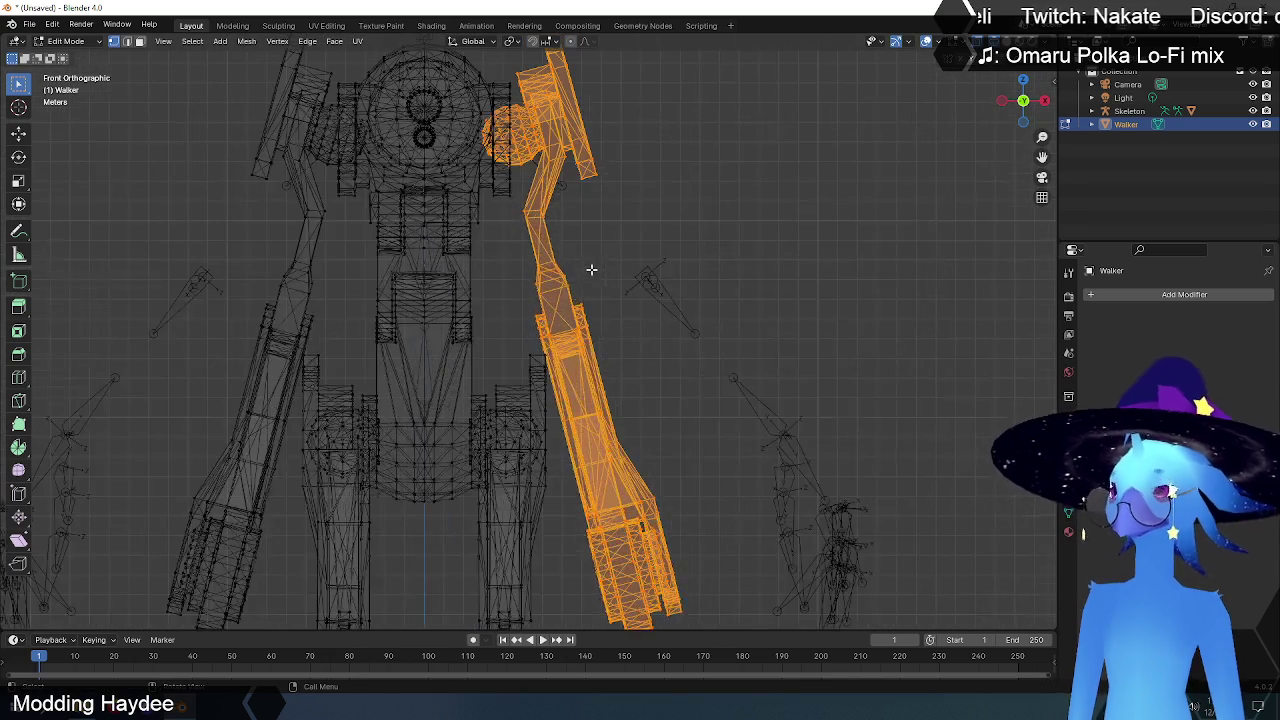
scroll(534, 174, up, 1)
scroll(600, 300, up, 3)
scroll(614, 329, up, 2)
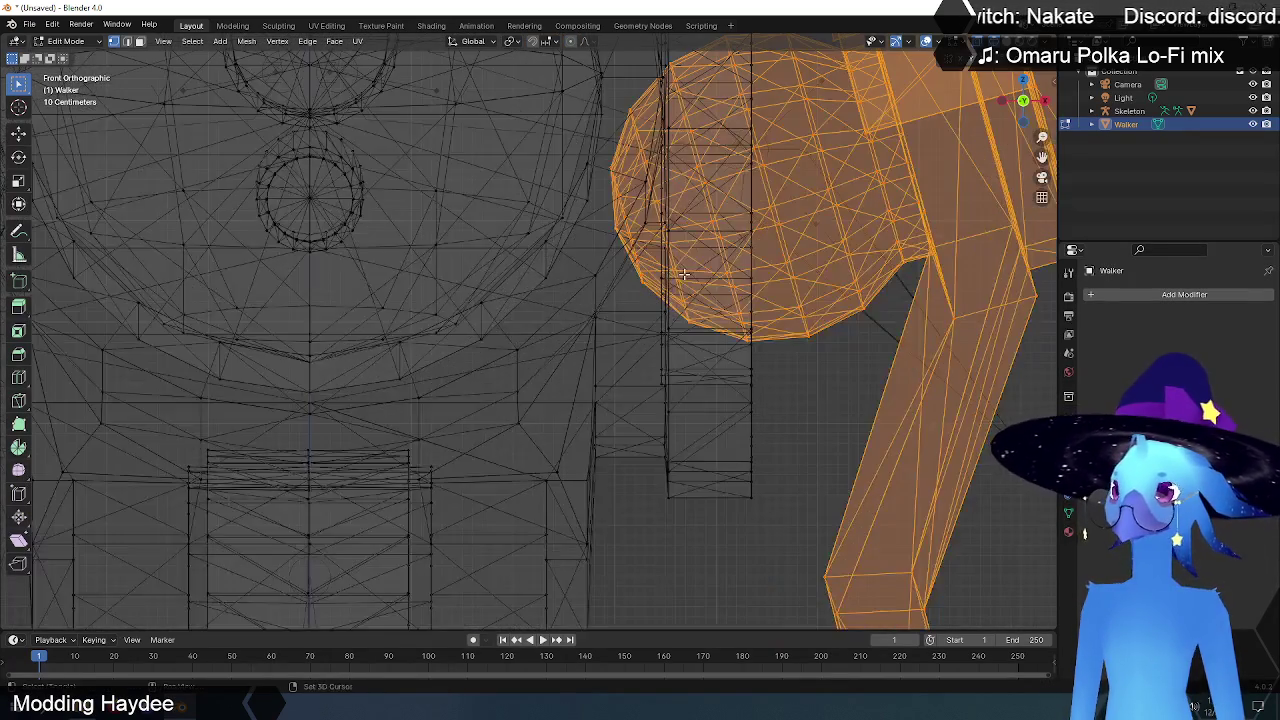
scroll(469, 402, up, 1)
shift+middle_drag(469, 402, 453, 418)
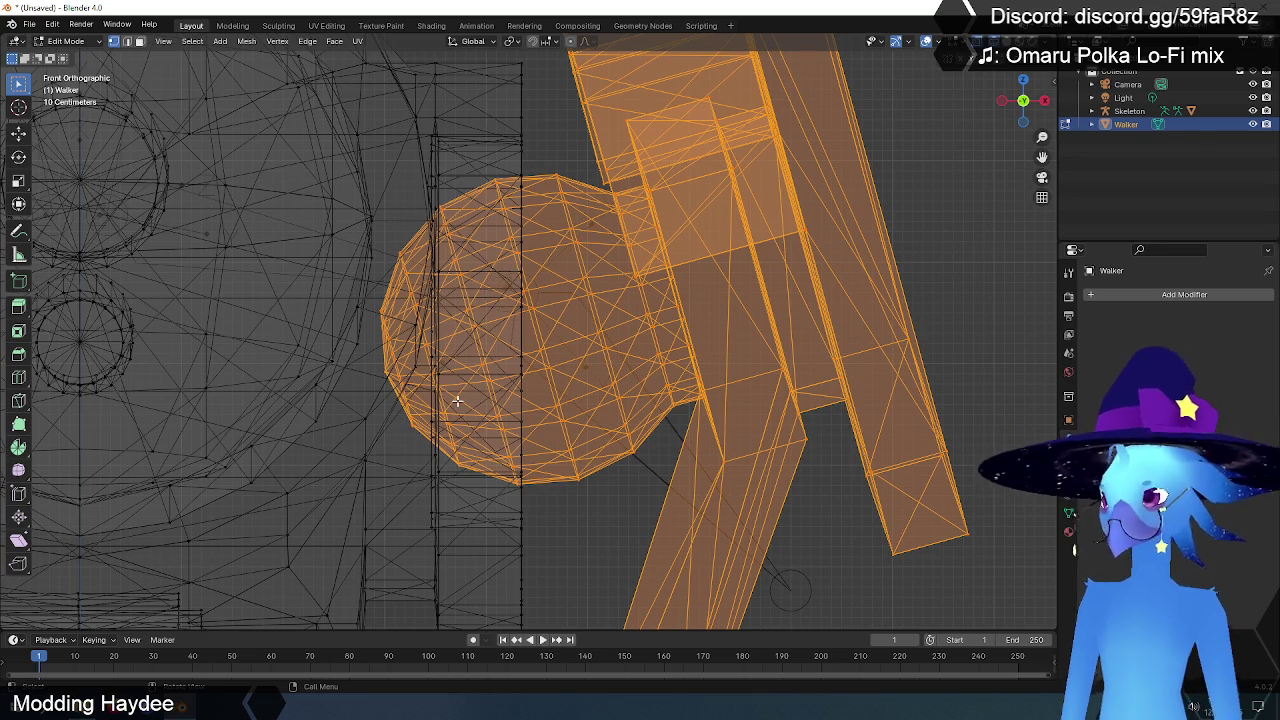
scroll(467, 381, down, 5)
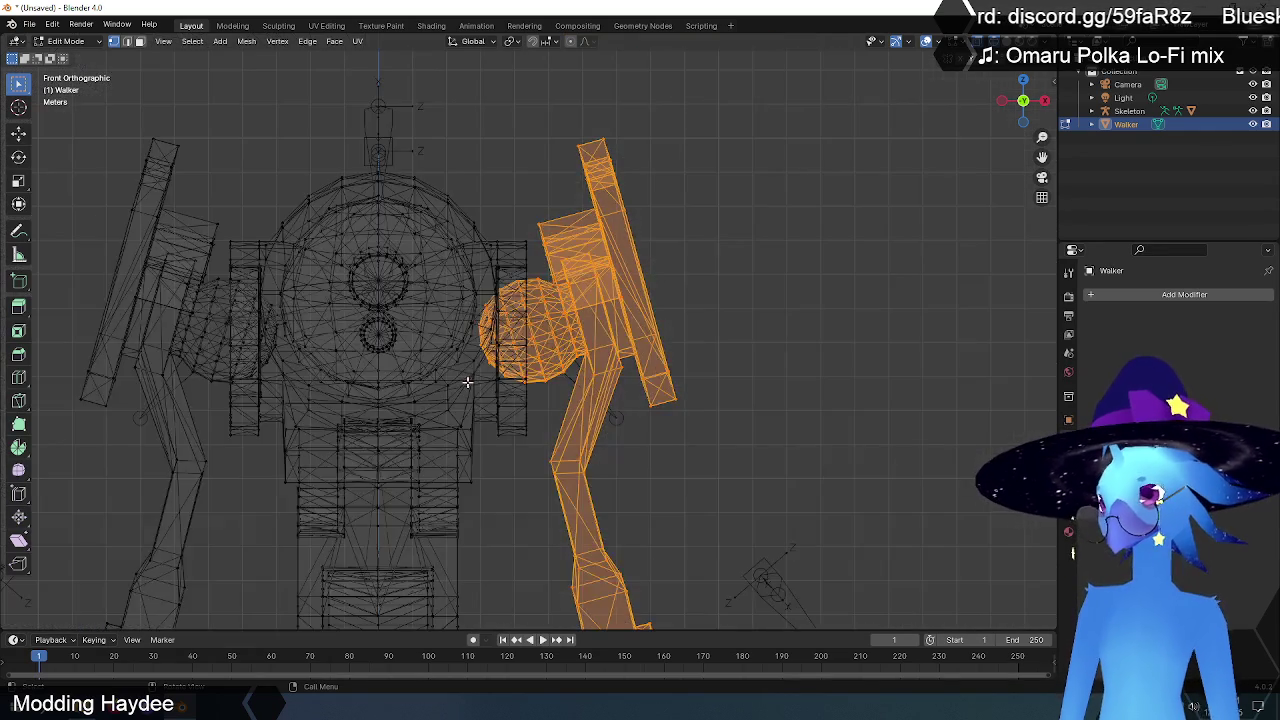
scroll(467, 381, down, 2)
scroll(467, 381, down, 1)
scroll(467, 381, up, 8)
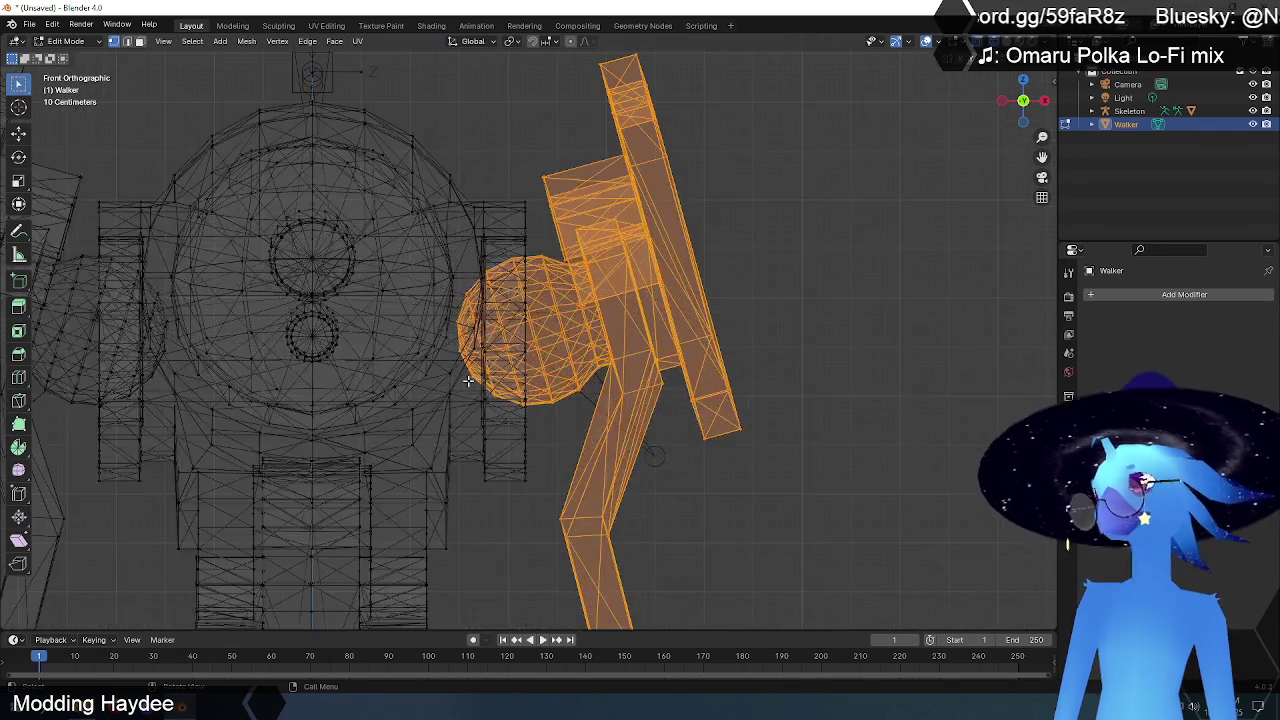
scroll(473, 313, down, 4)
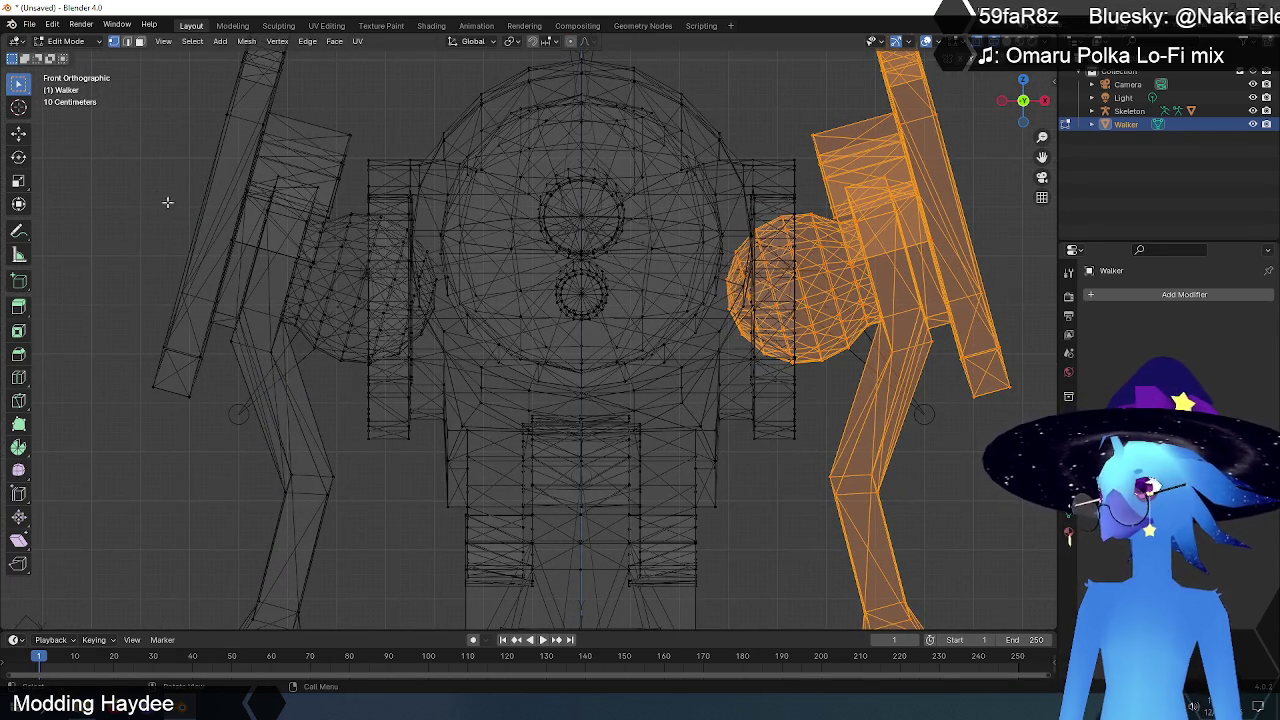
click(130, 177)
click(103, 42)
- Back in Object Mode, scale the whole Walker up to about 1.007
click(65, 57)
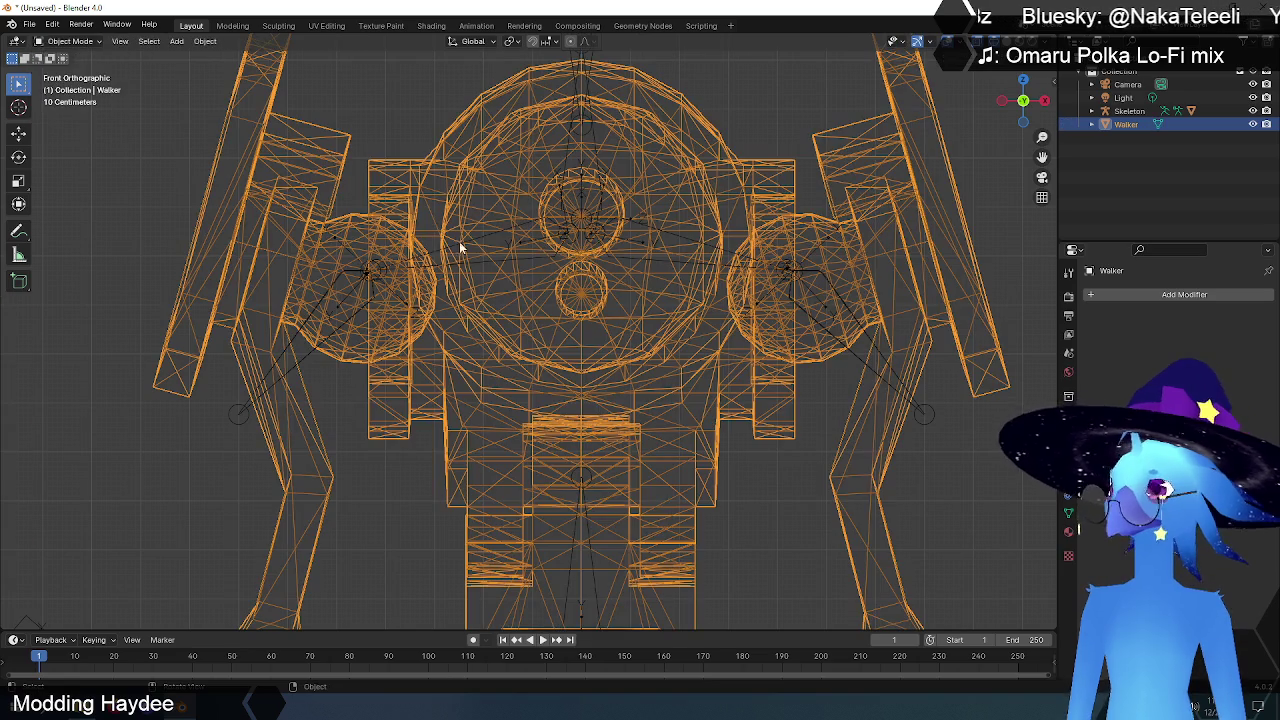
scroll(668, 262, down, 3)
mouse_move(668, 262)
shift+middle_down()
mouse_move(546, 323)
mouse_move(535, 350)
shift+middle_up()
scroll(533, 352, up, 3)
scroll(531, 352, up, 2)
key(s)
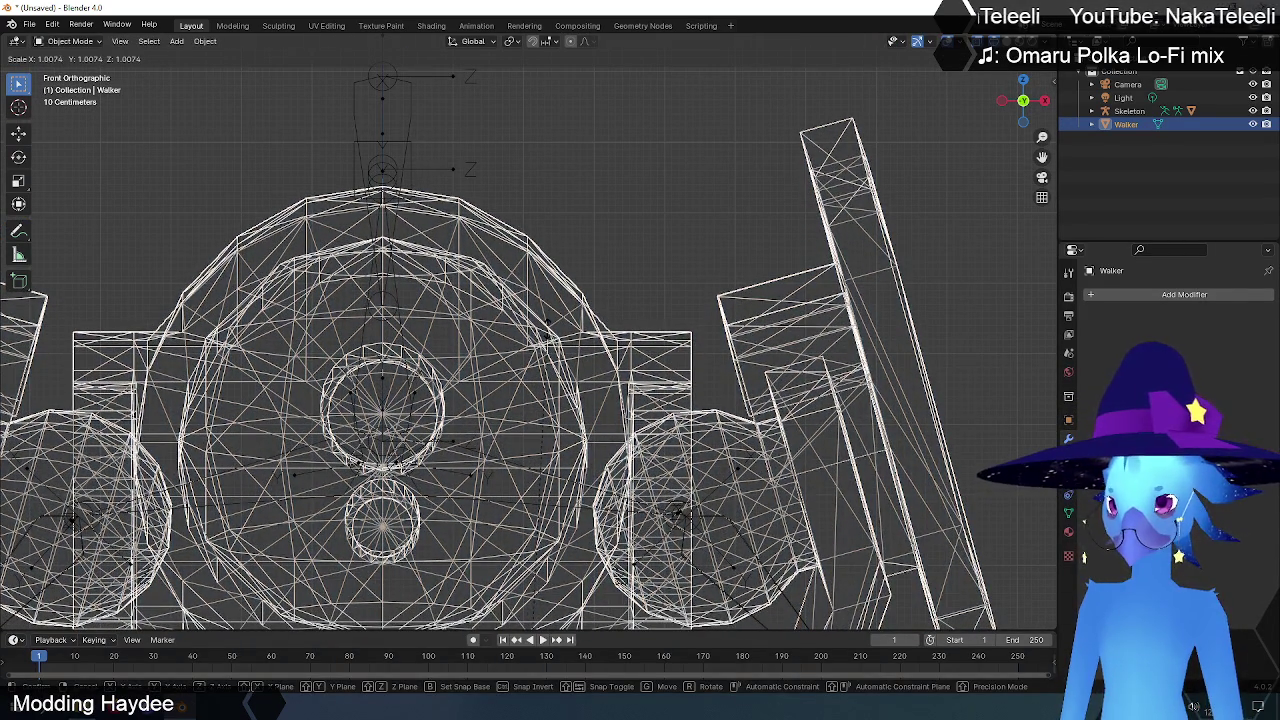
click(548, 334)
shift+middle_drag(593, 421, 620, 265)
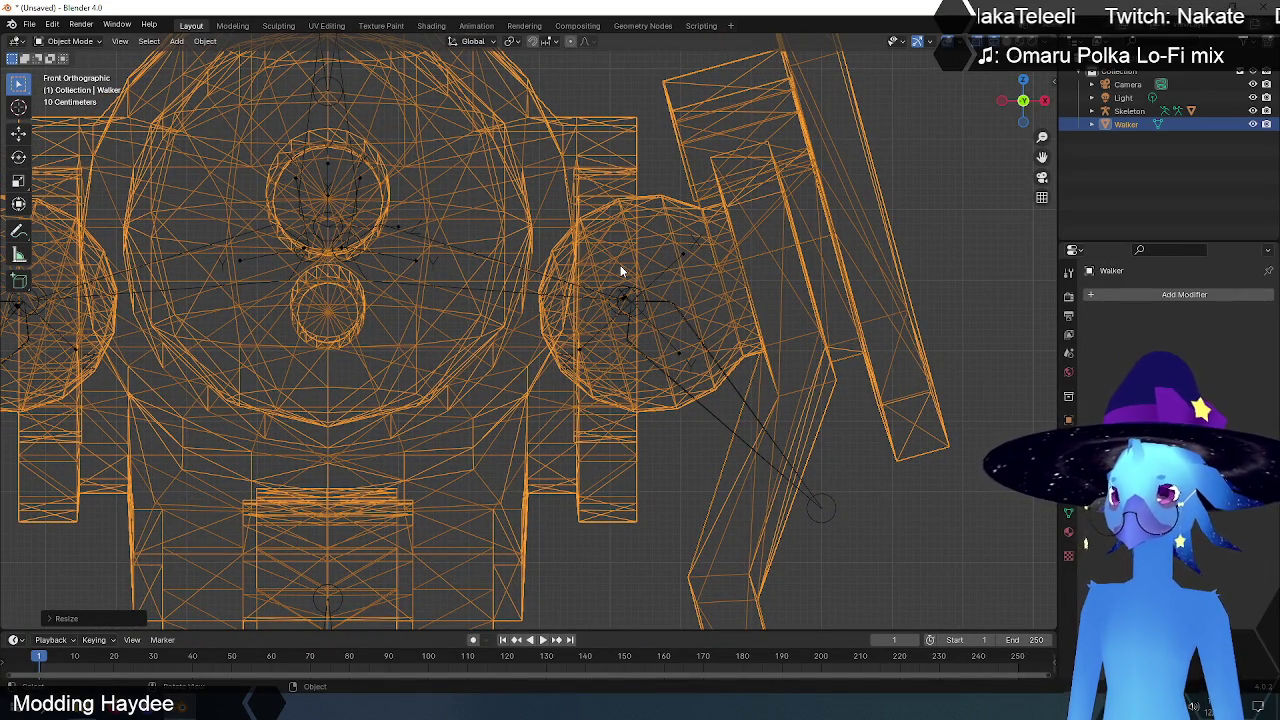
scroll(620, 270, down, 5)
shift+middle_drag(592, 325, 649, 201)
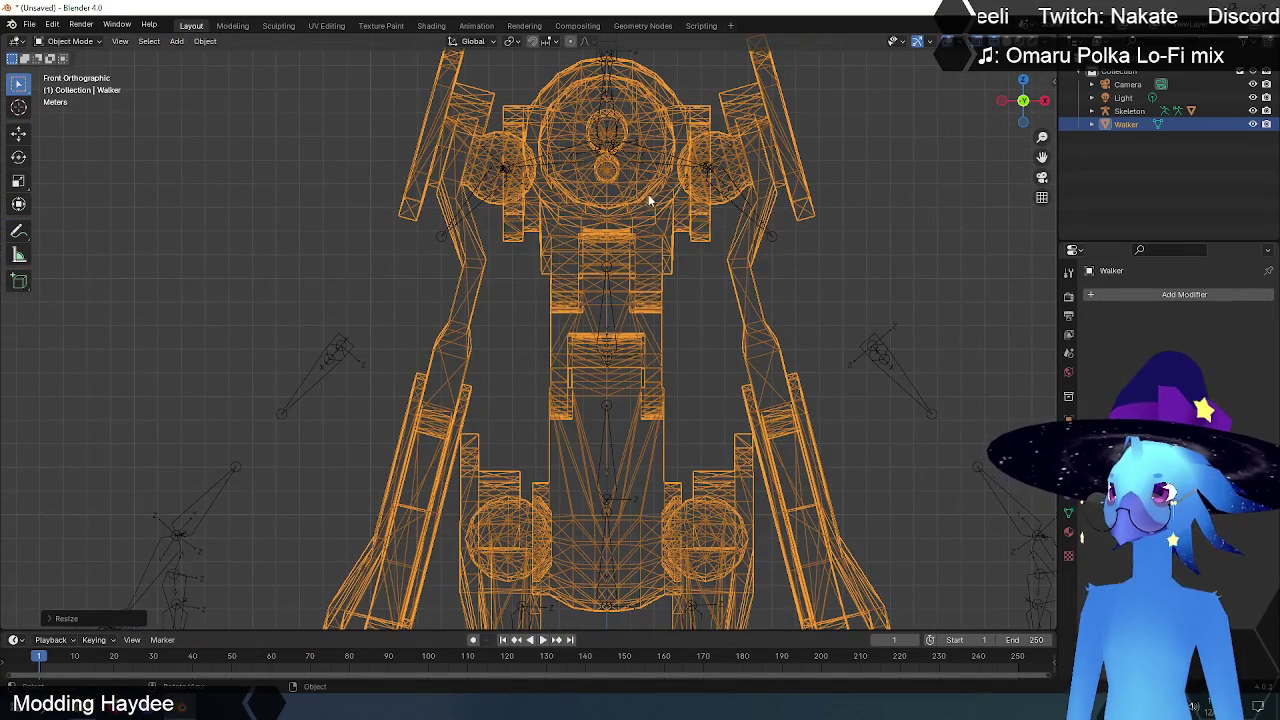
- In Edit Mode, select the upper right arm and its linked geometry
click(91, 44)
click(80, 70)
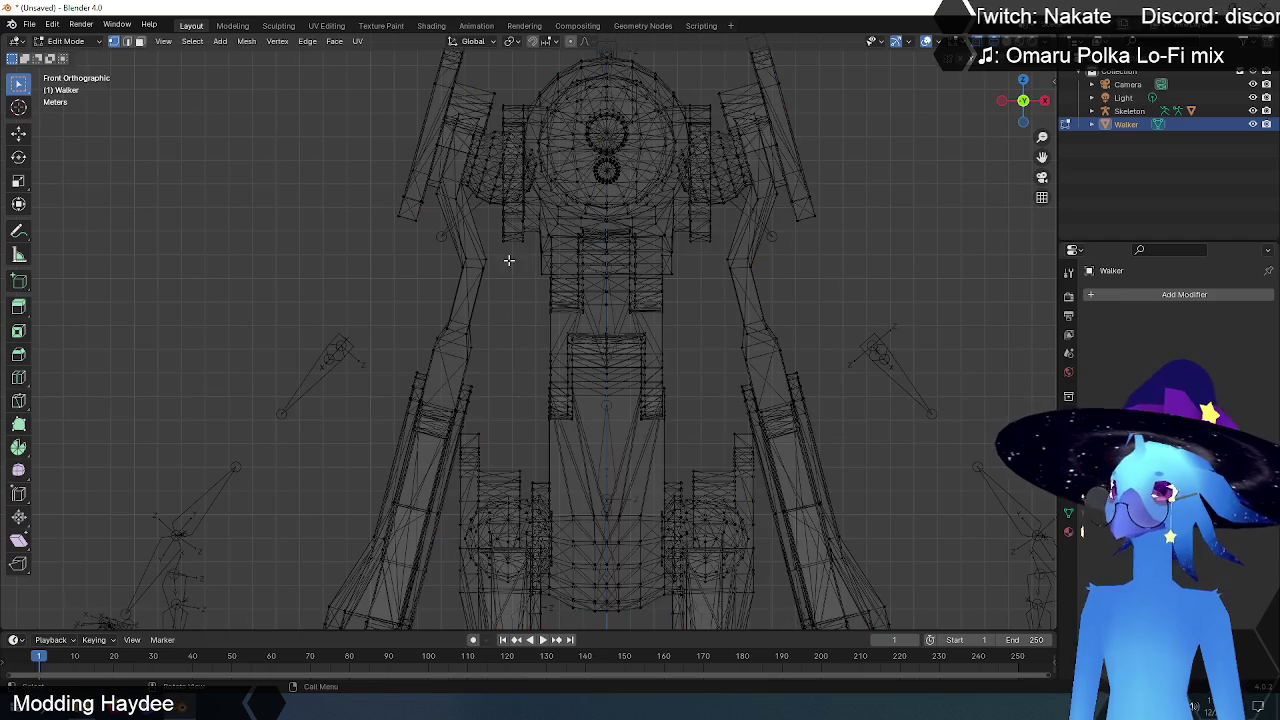
mouse_move(509, 263)
shift+middle_down()
mouse_move(374, 357)
mouse_move(642, 229)
shift+middle_up()
scroll(642, 229, up, 2)
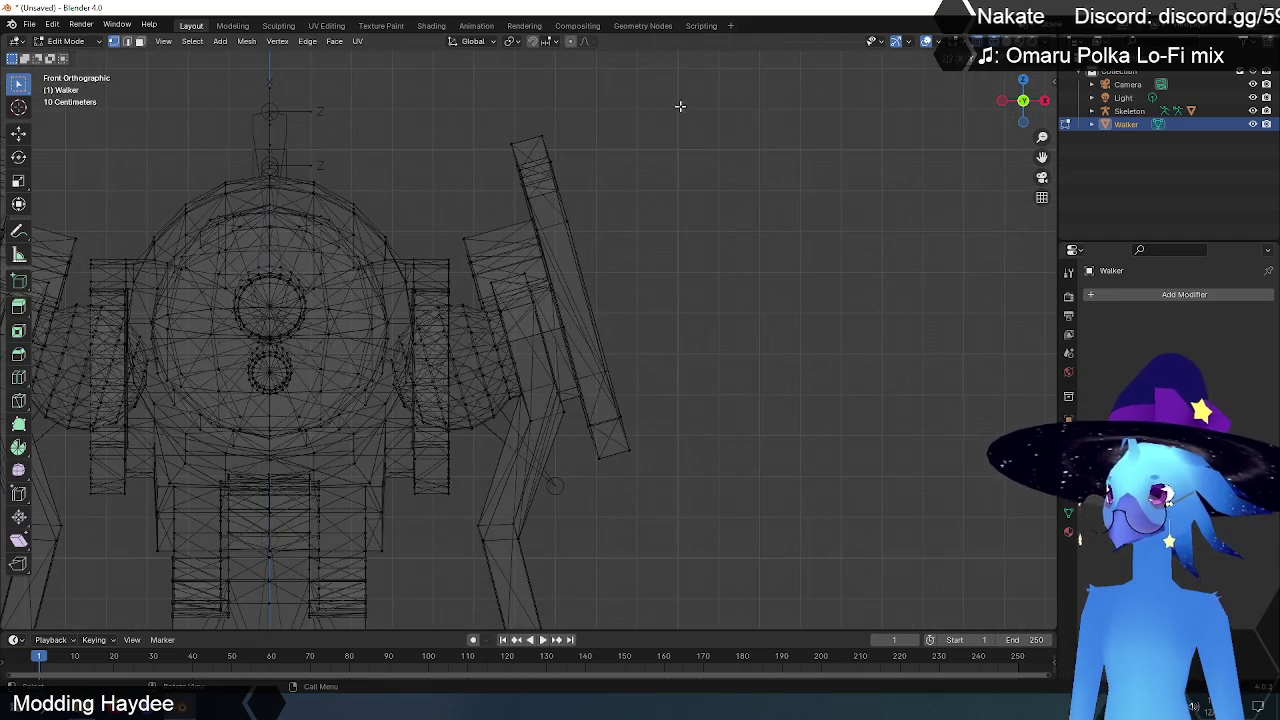
drag(680, 104, 456, 581)
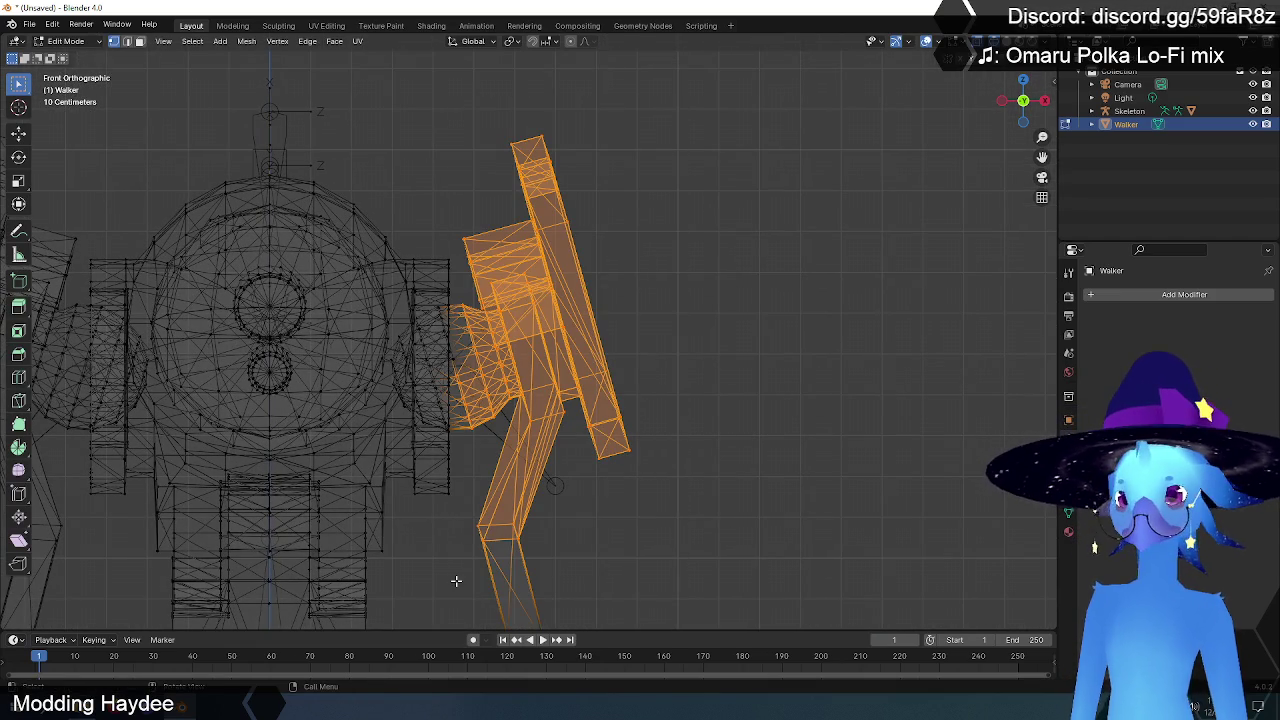
key(ctrl+l)
- Add the lower right arm section to the linked selection
scroll(460, 577, down, 3)
shift+middle_drag(560, 400, 576, 195)
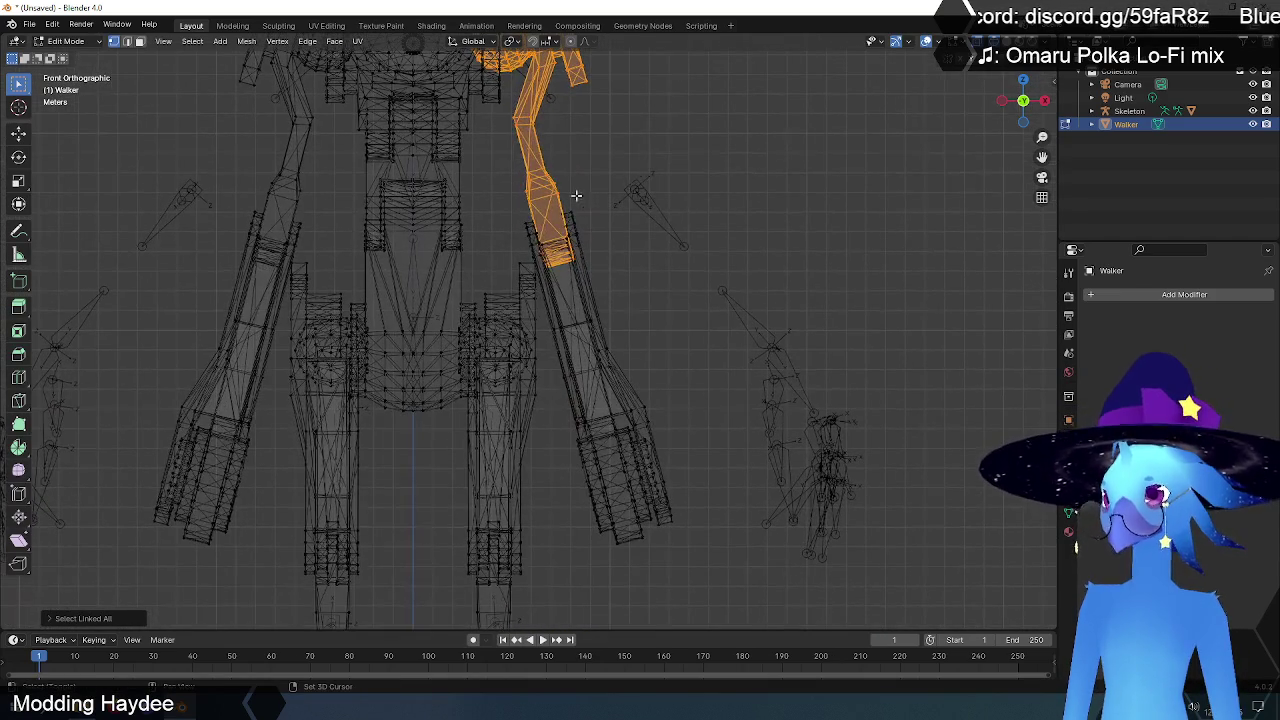
drag(750, 114, 540, 608)
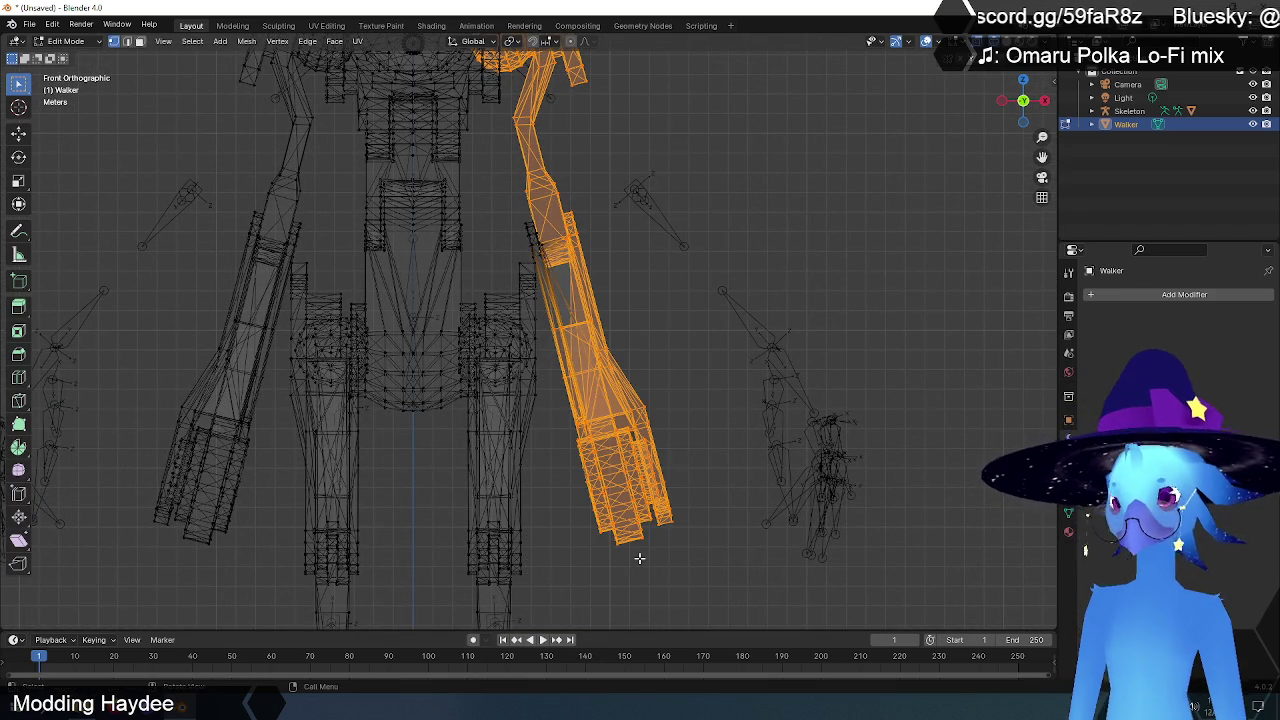
key(ctrl+l)
shift+middle_drag(535, 260, 563, 395)
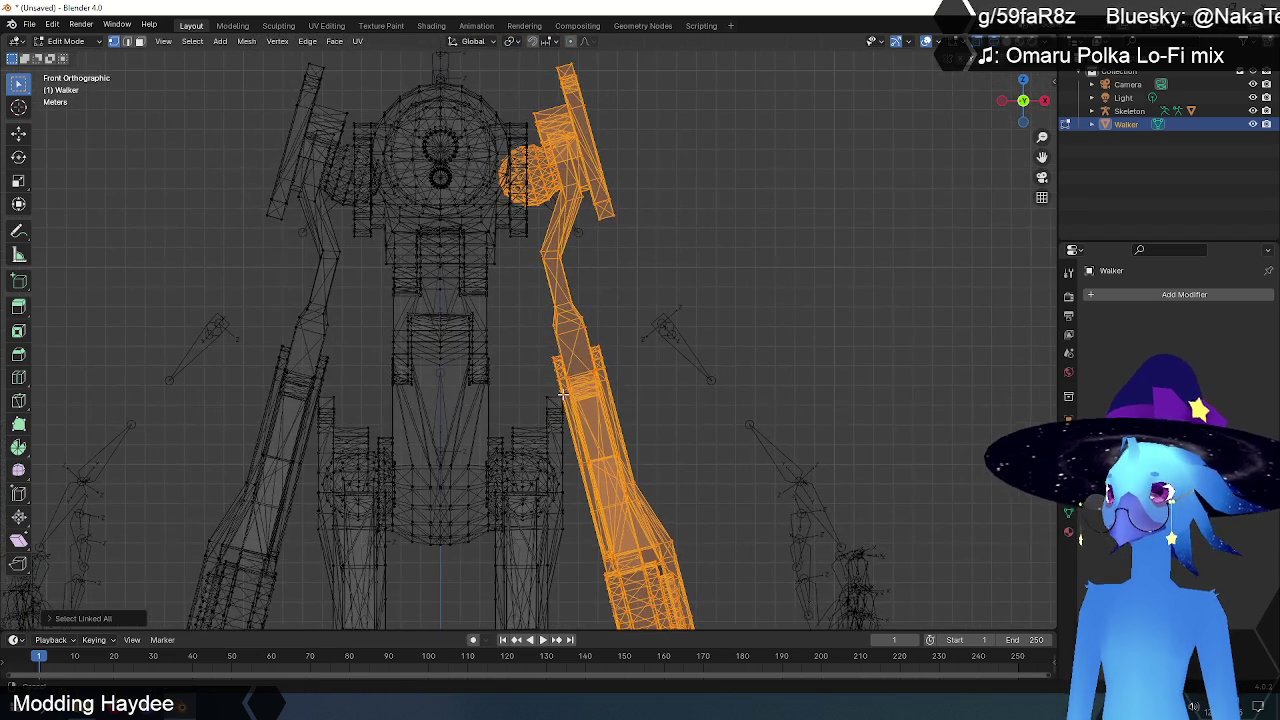
key(g)
right_click(815, 334)
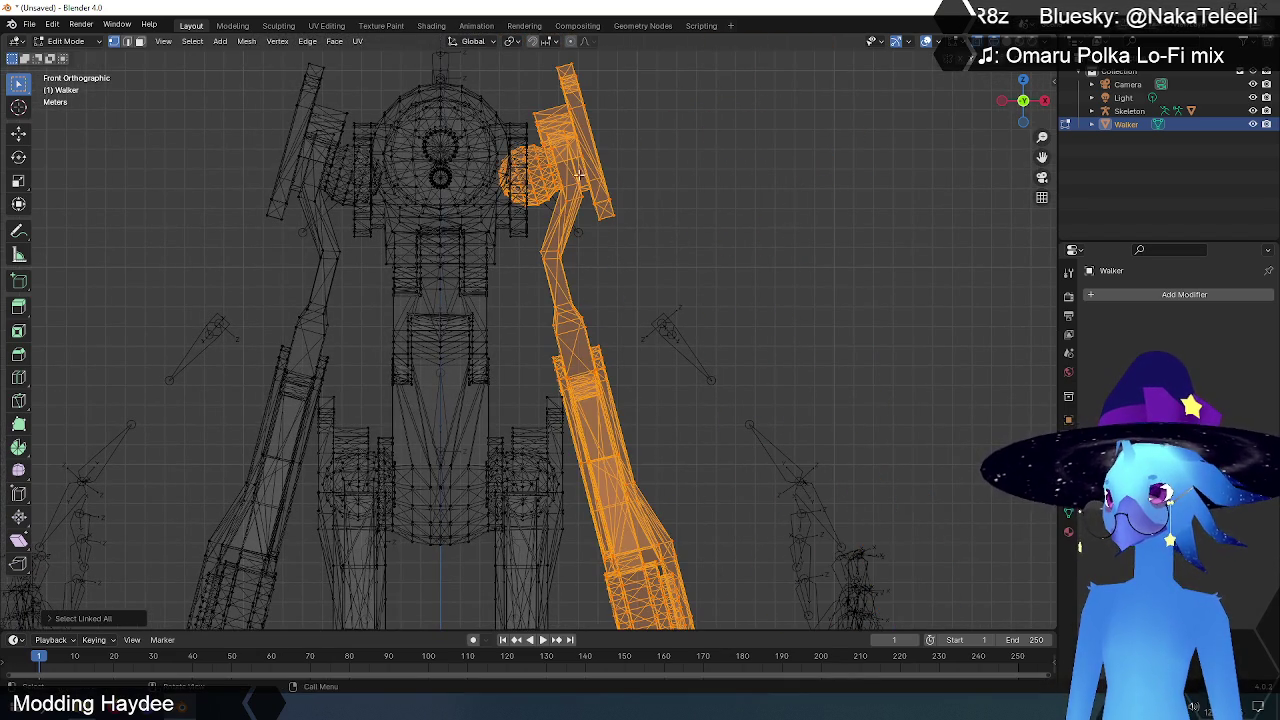
- Place the 3D cursor at the right shoulder and set the pivot point to 3D Cursor
scroll(578, 175, up, 2)
scroll(550, 230, up, 2)
scroll(515, 300, up, 2)
scroll(483, 373, up, 2)
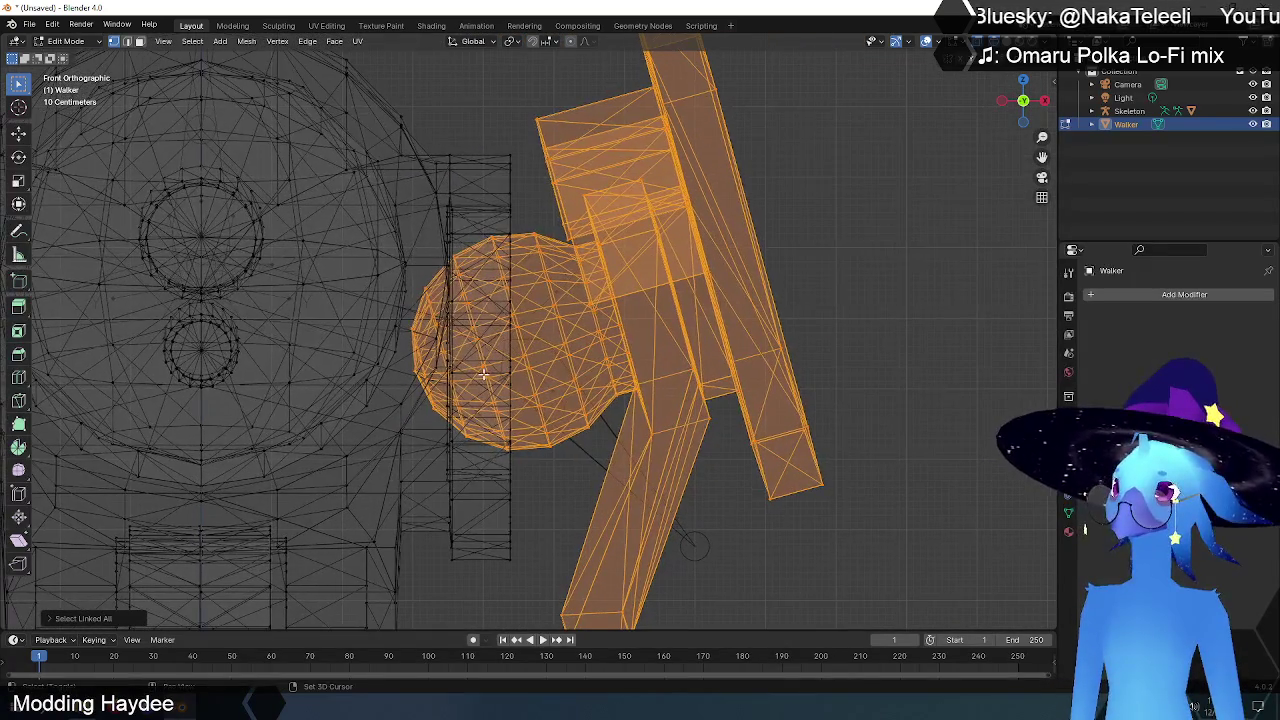
scroll(97, 250, up, 1)
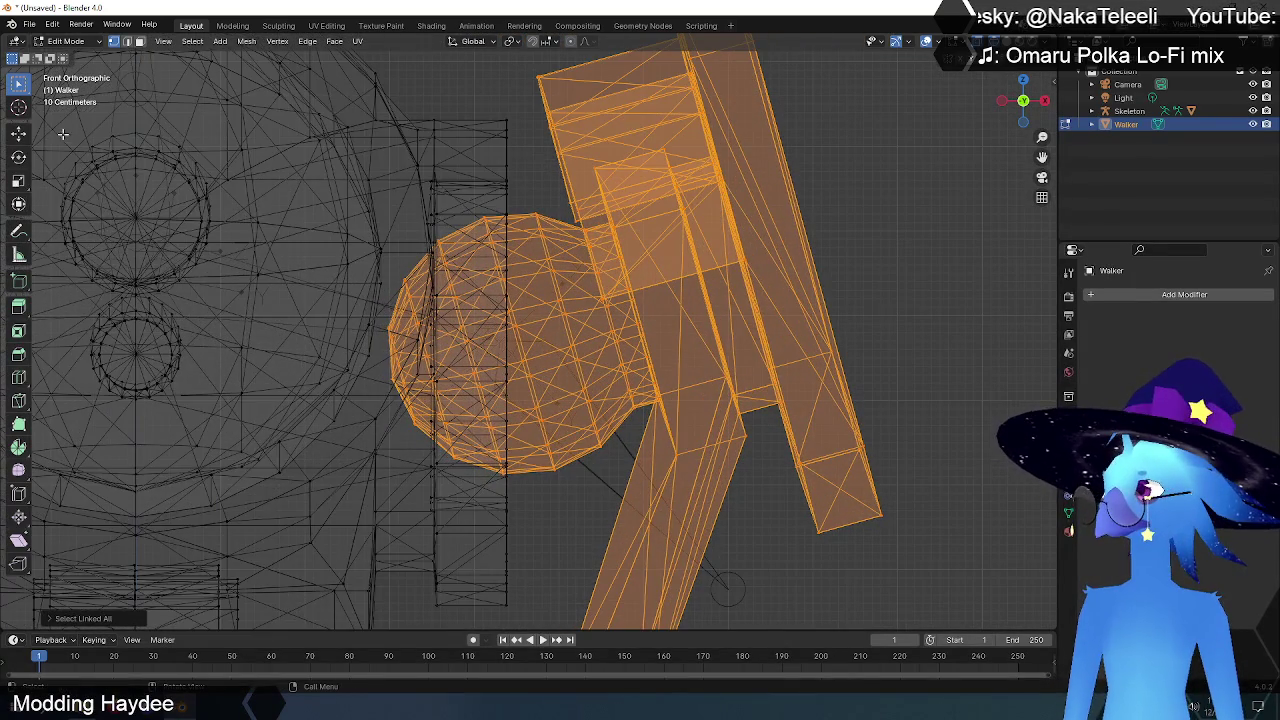
click(18, 108)
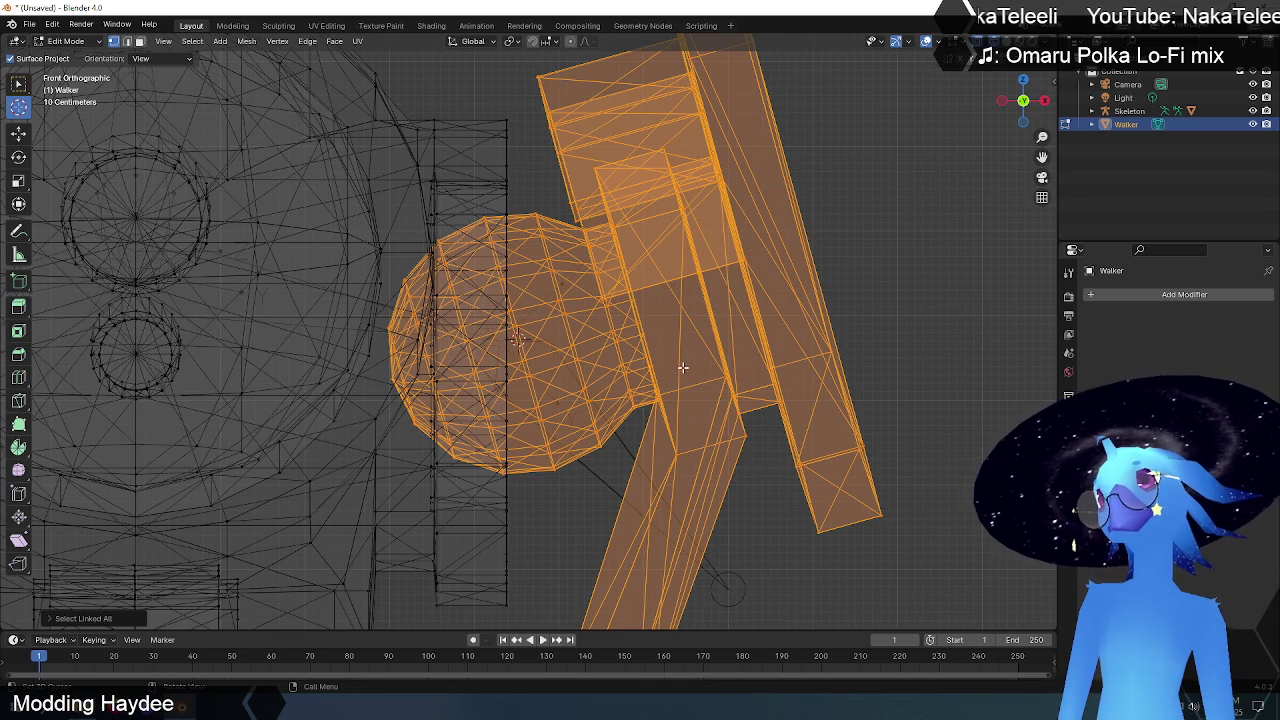
scroll(682, 368, down, 4)
mouse_move(682, 368)
shift+middle_down()
mouse_move(640, 225)
mouse_move(553, 90)
shift+middle_up()
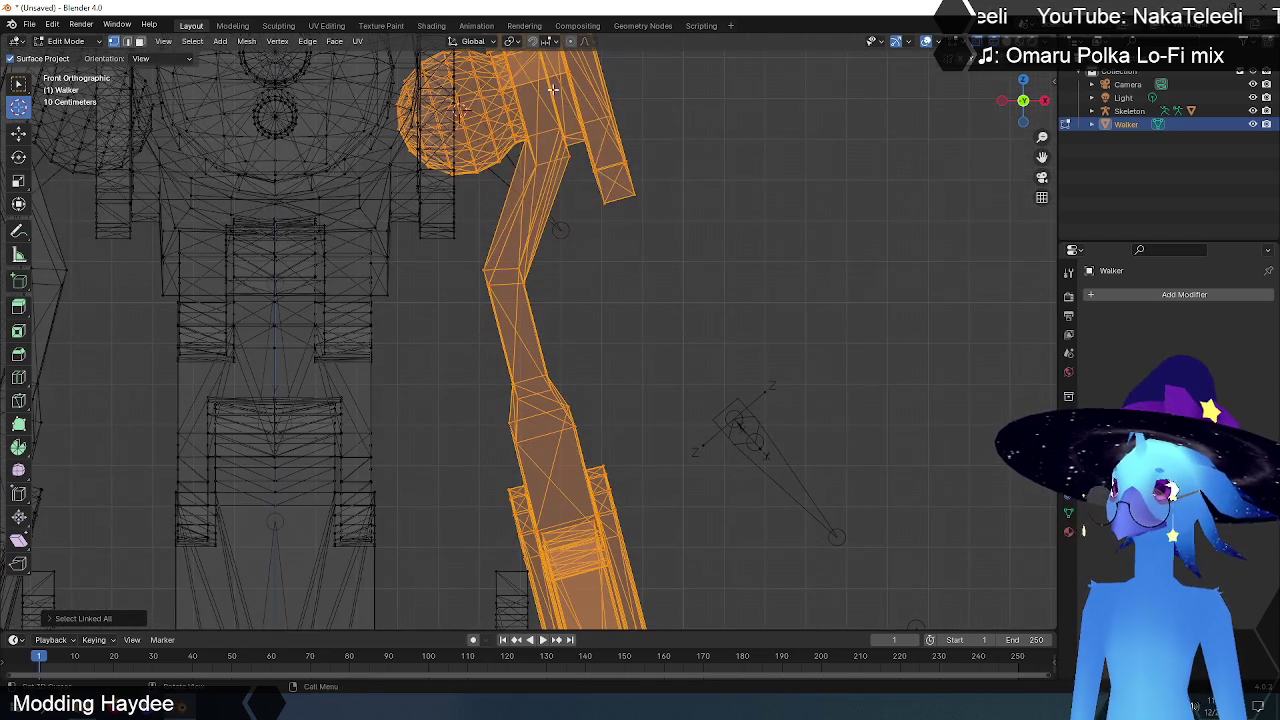
click(512, 42)
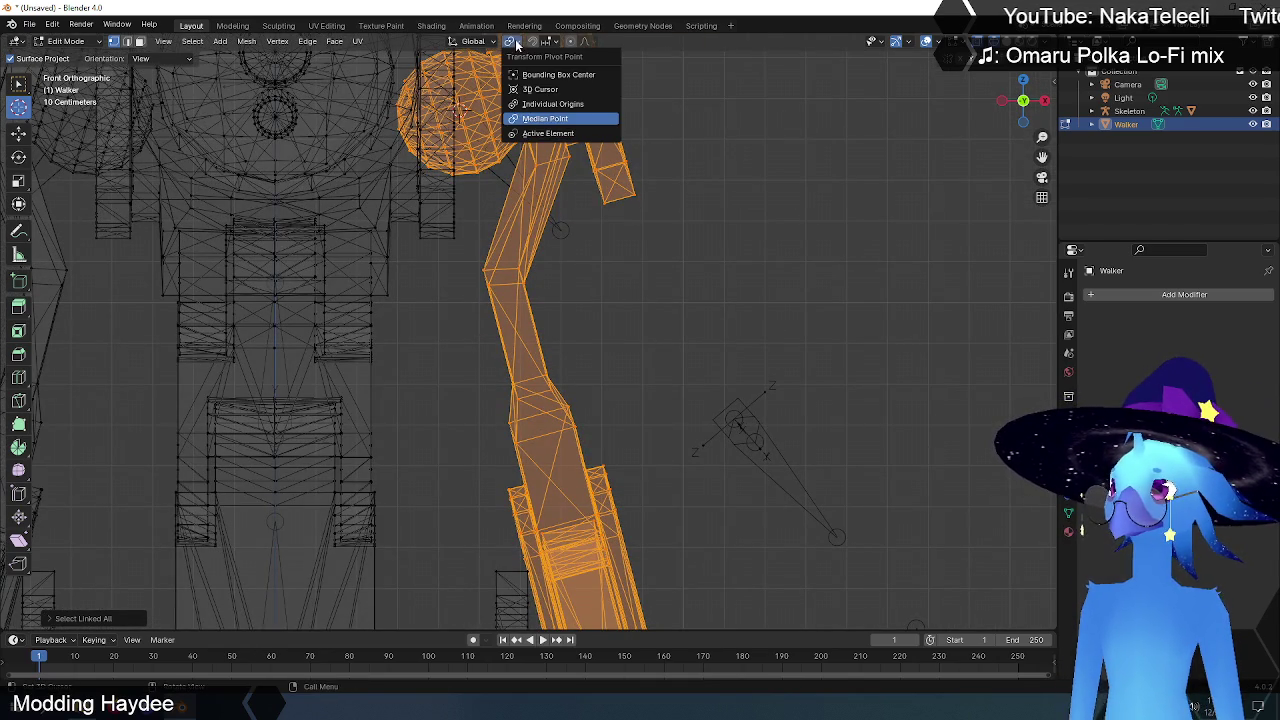
click(540, 89)
- Rotate the right arm about 24° outward around the shoulder
scroll(570, 205, down, 2)
shift+middle_drag(592, 220, 461, 101)
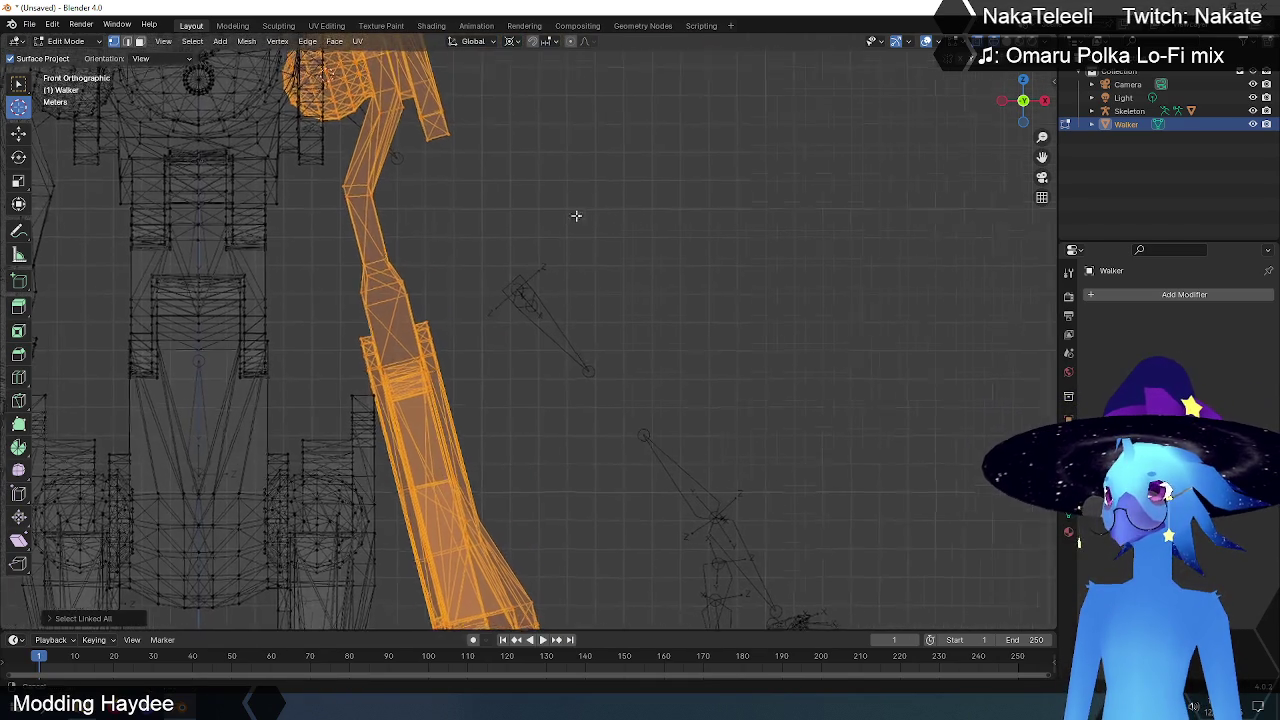
key(r)
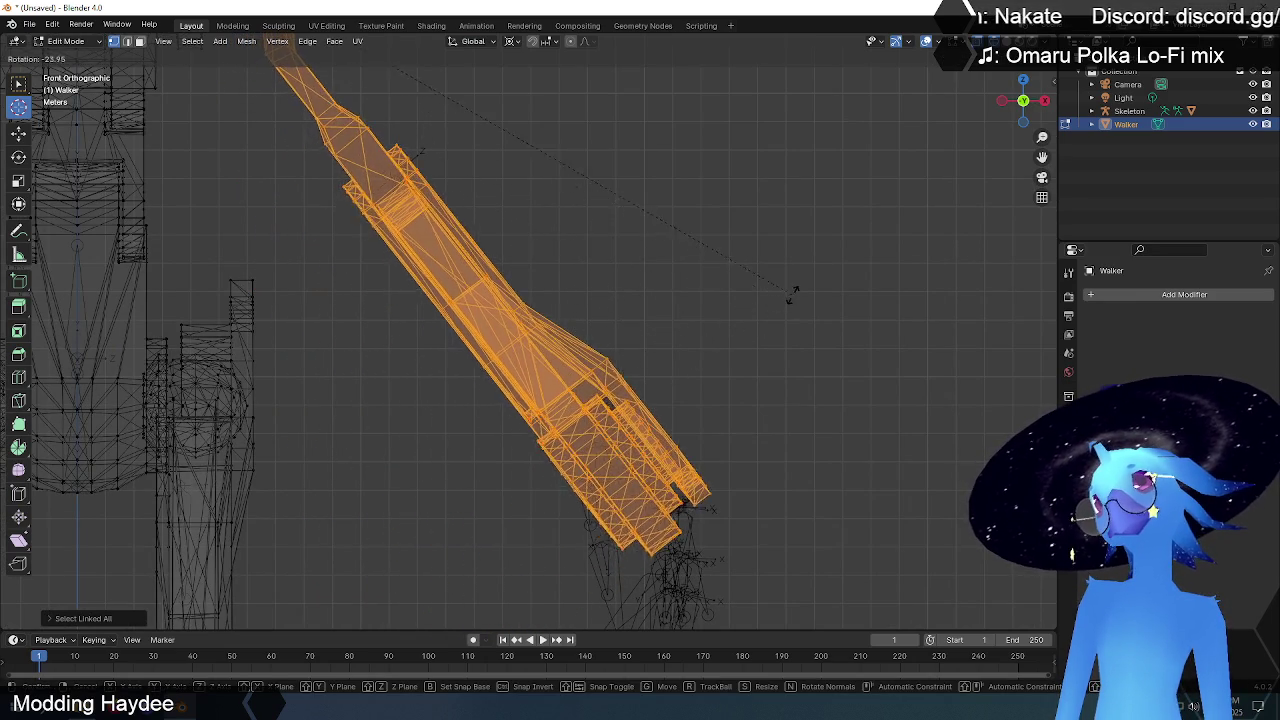
click(817, 273)
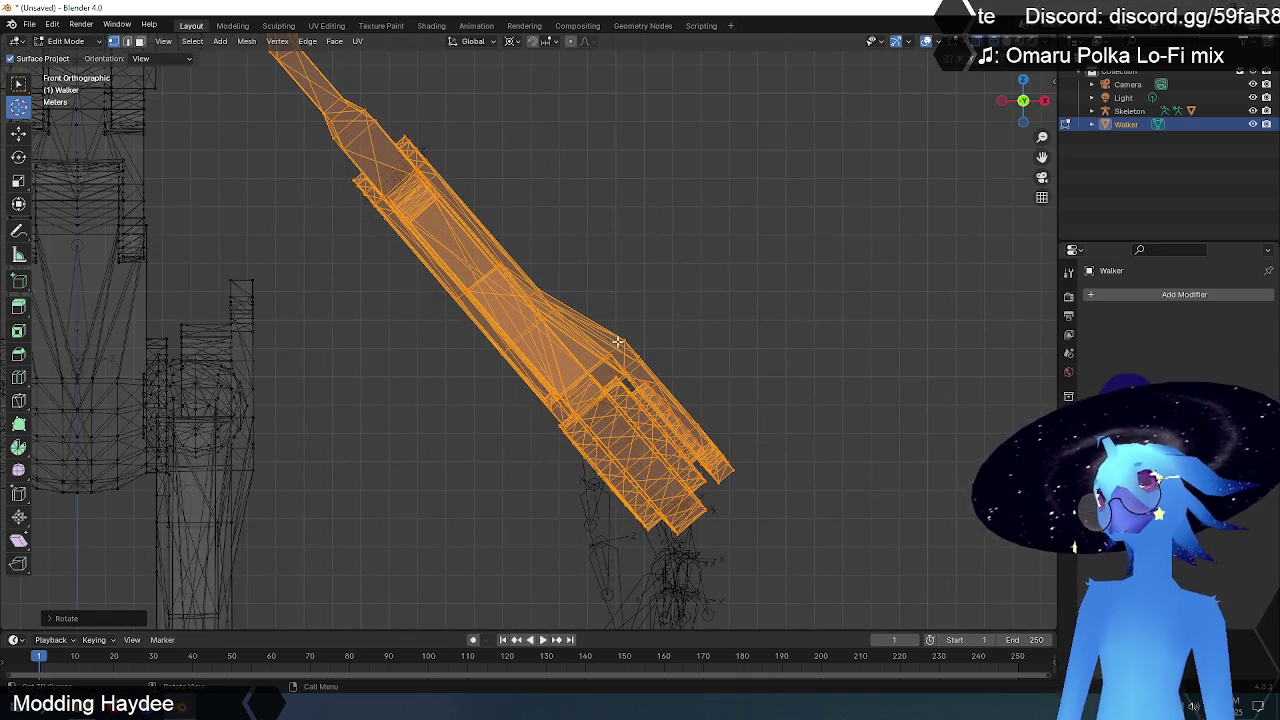
scroll(481, 251, down, 3)
scroll(481, 251, up, 3)
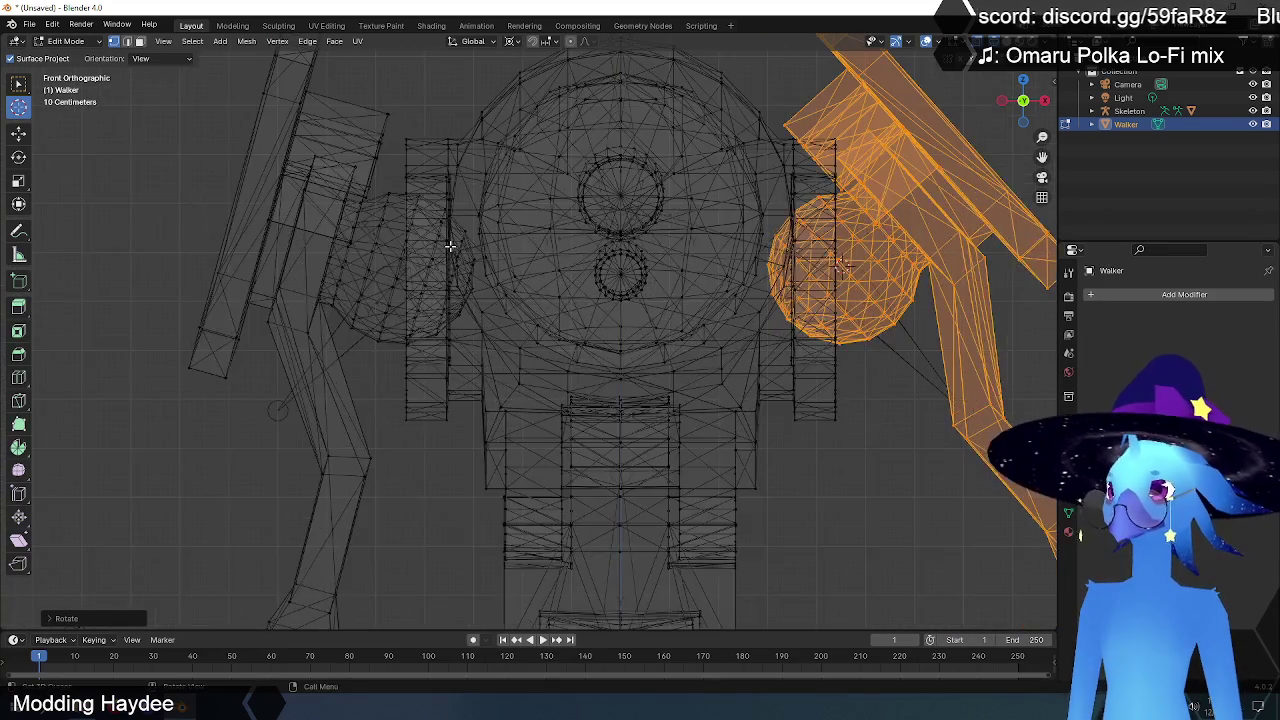
scroll(449, 243, up, 2)
scroll(737, 249, down, 8)
shift+middle_drag(622, 270, 634, 140)
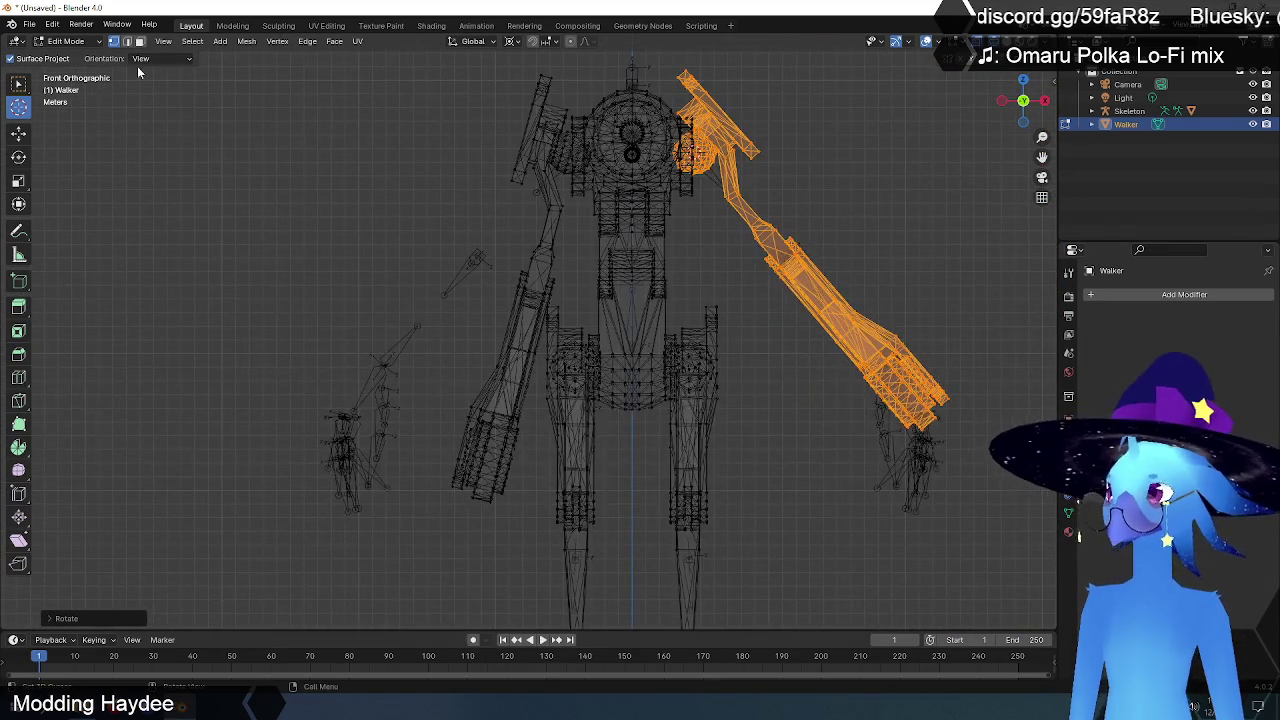
click(20, 88)
- Select the left arm and its shoulder ball with linked selection
click(189, 131)
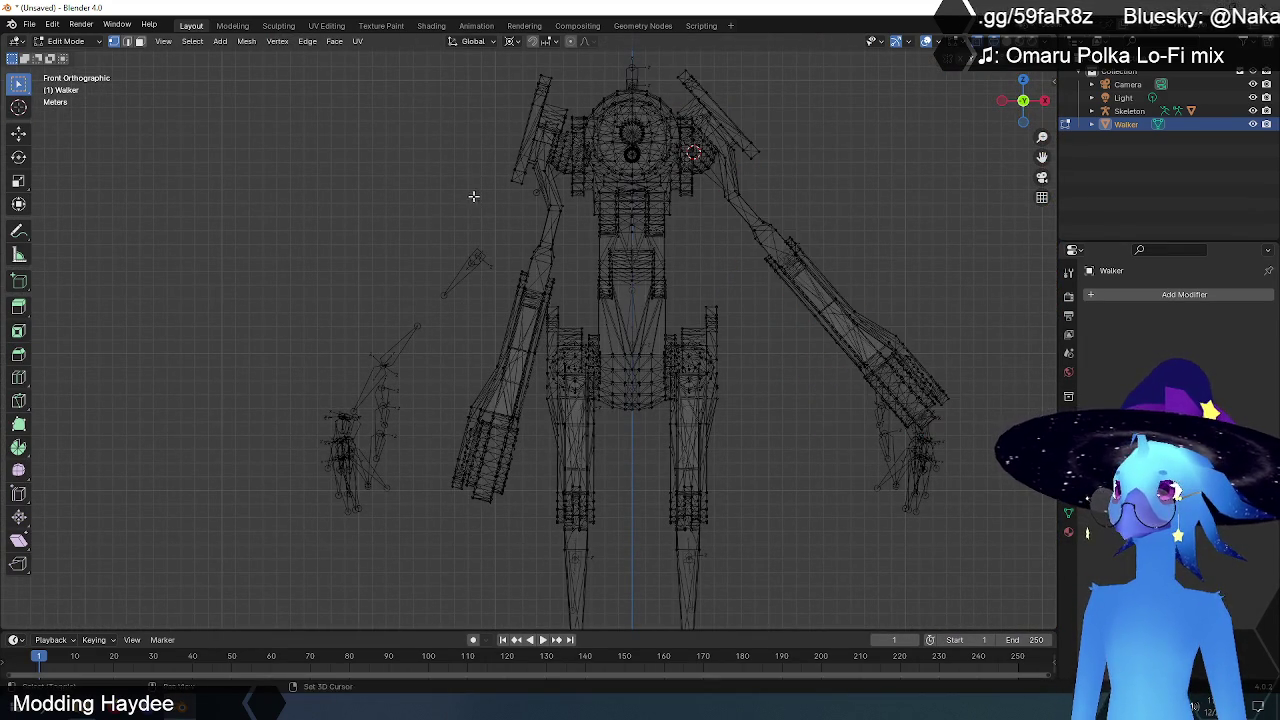
shift+middle_drag(300, 124, 295, 190)
mouse_move(278, 157)
mouse_down()
mouse_move(443, 557)
mouse_move(522, 606)
mouse_up()
scroll(592, 355, up, 5)
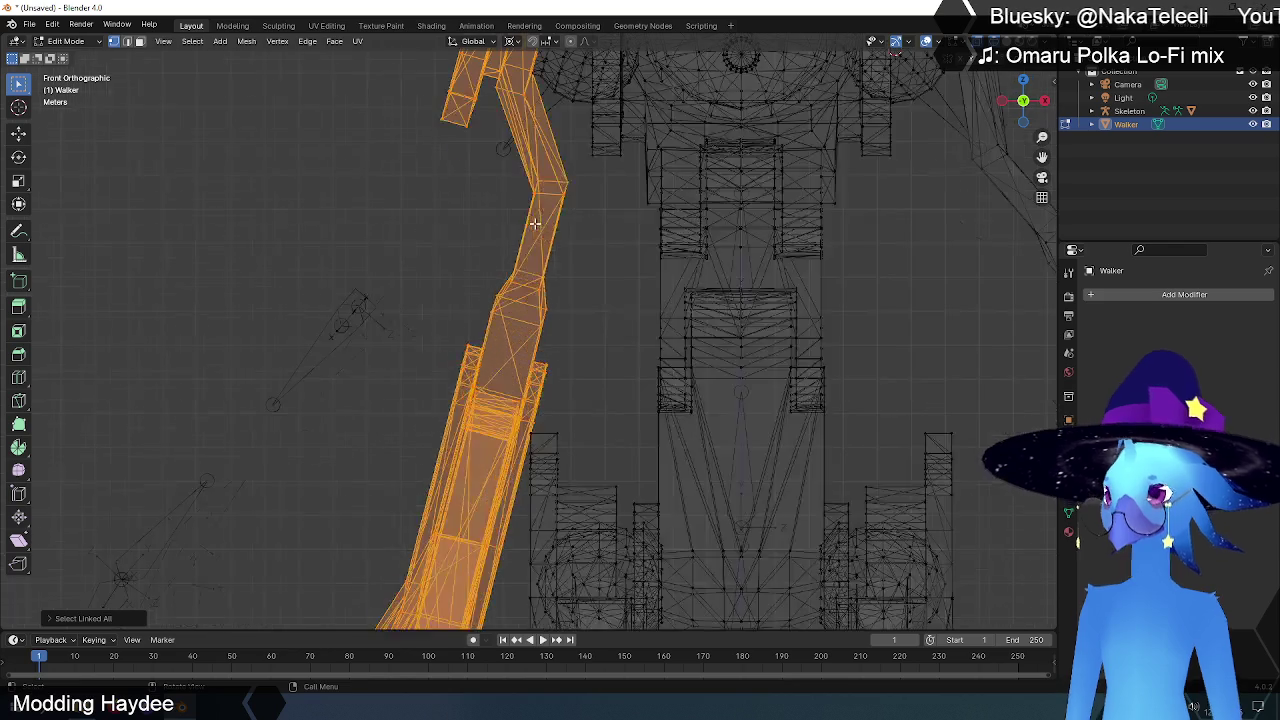
shift+middle_drag(571, 303, 451, 163)
scroll(451, 163, up, 2)
drag(437, 138, 681, 653)
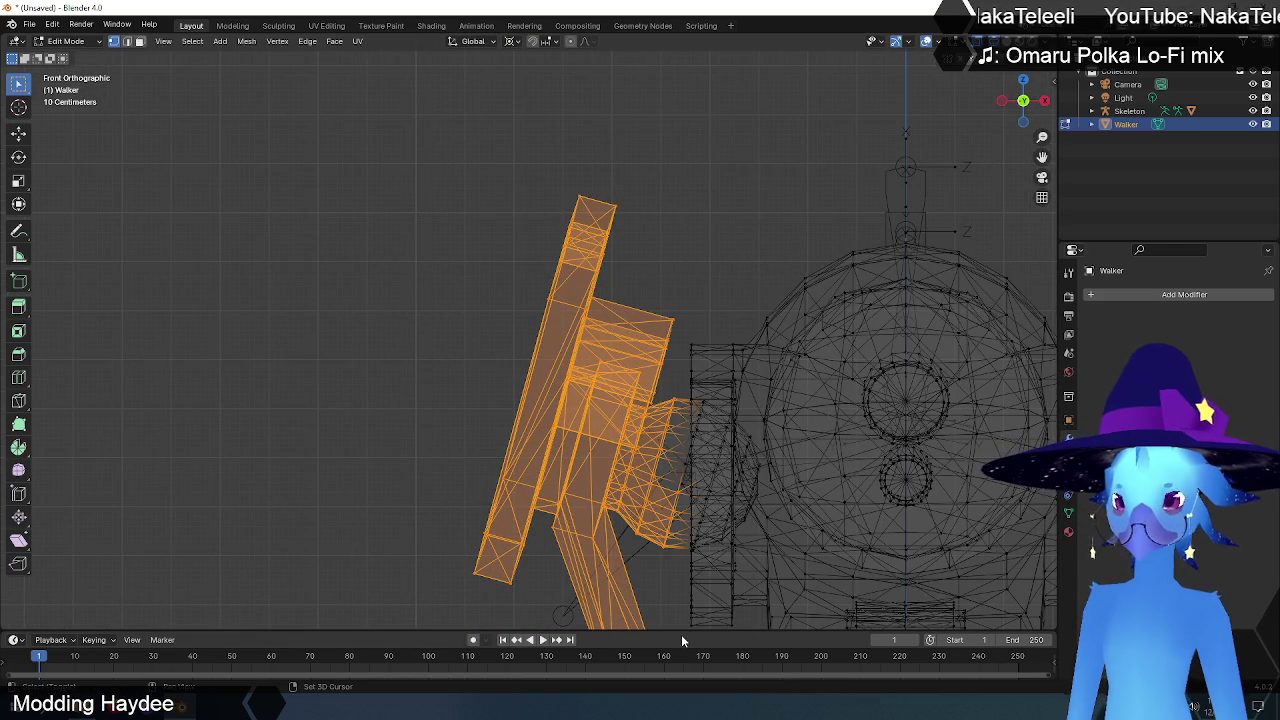
key(ctrl+l)
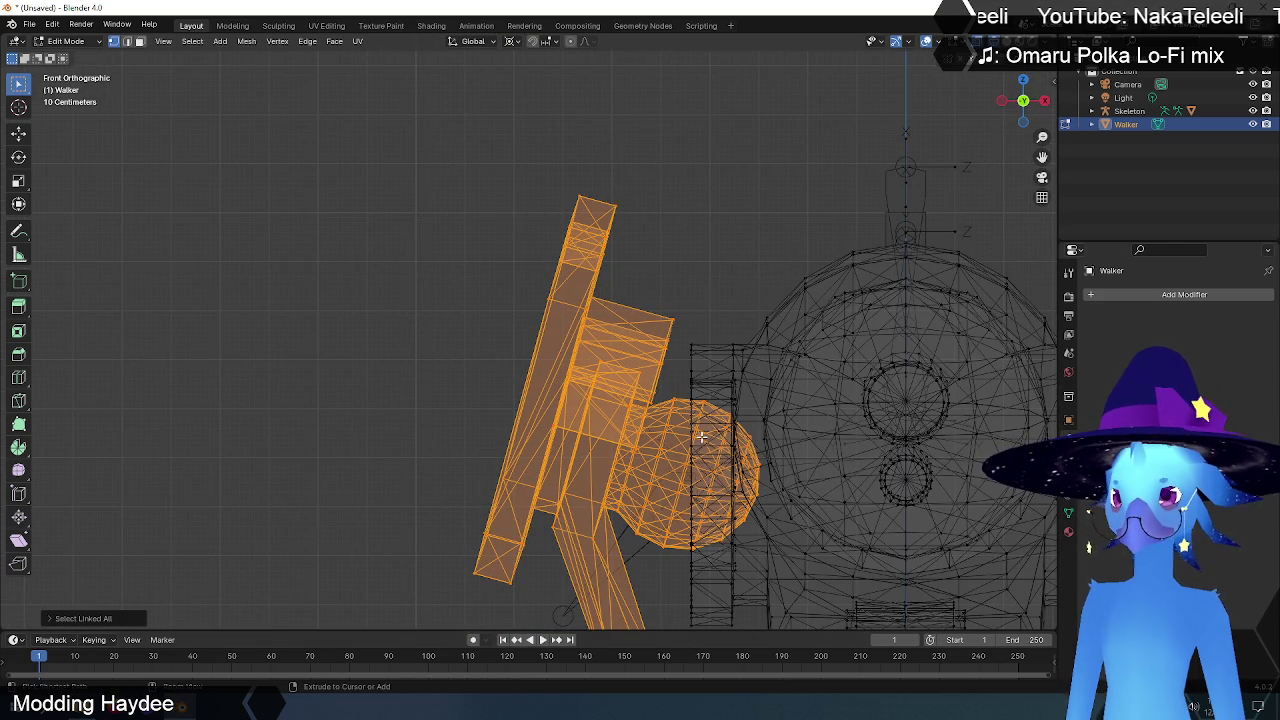
- Test-move the orange arm, cancel it, and frame its shoulder
scroll(627, 428, down, 3)
scroll(640, 470, down, 2)
scroll(654, 523, up, 2)
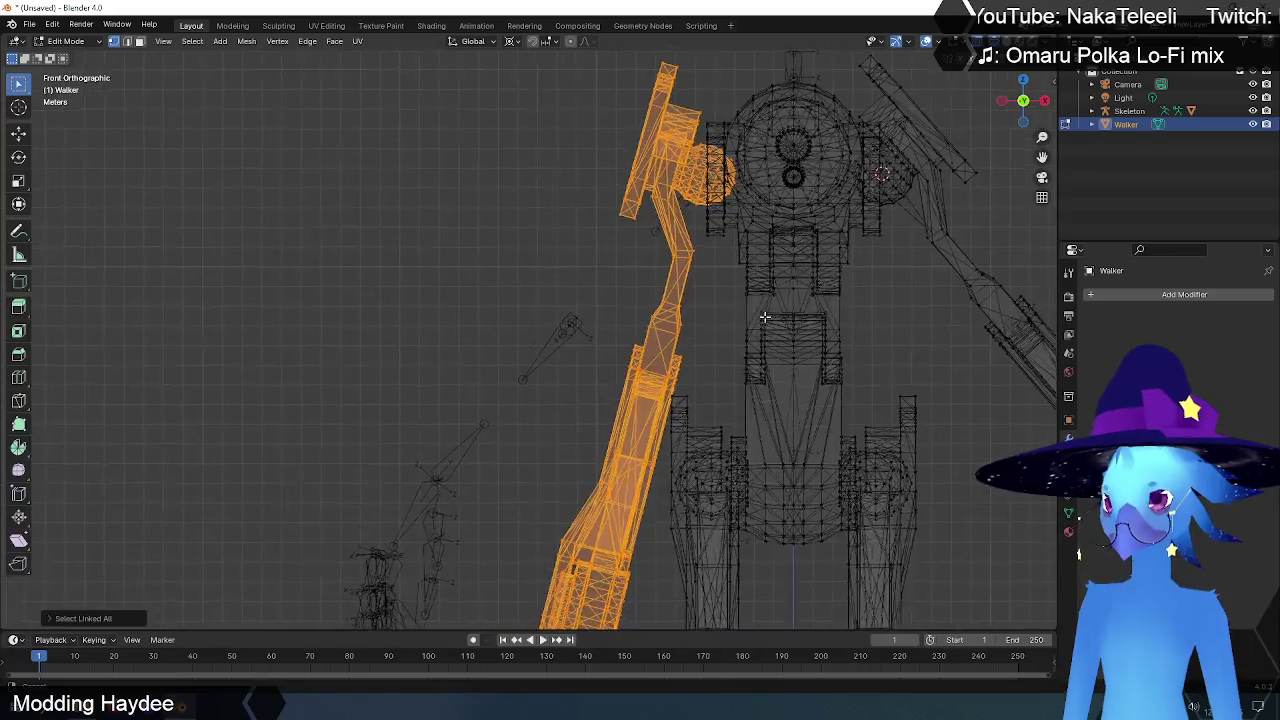
scroll(764, 254, down, 1)
key(g)
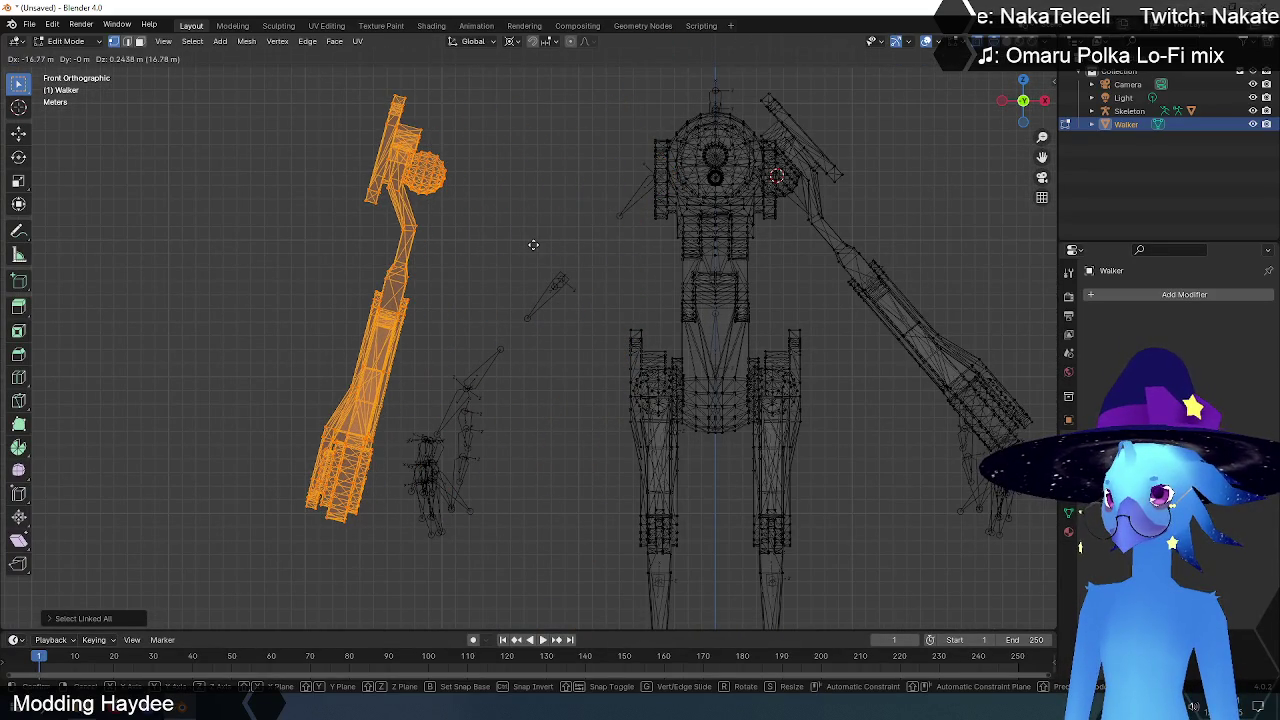
key(Escape)
scroll(651, 209, up, 2)
scroll(663, 286, up, 2)
scroll(803, 206, up, 2)
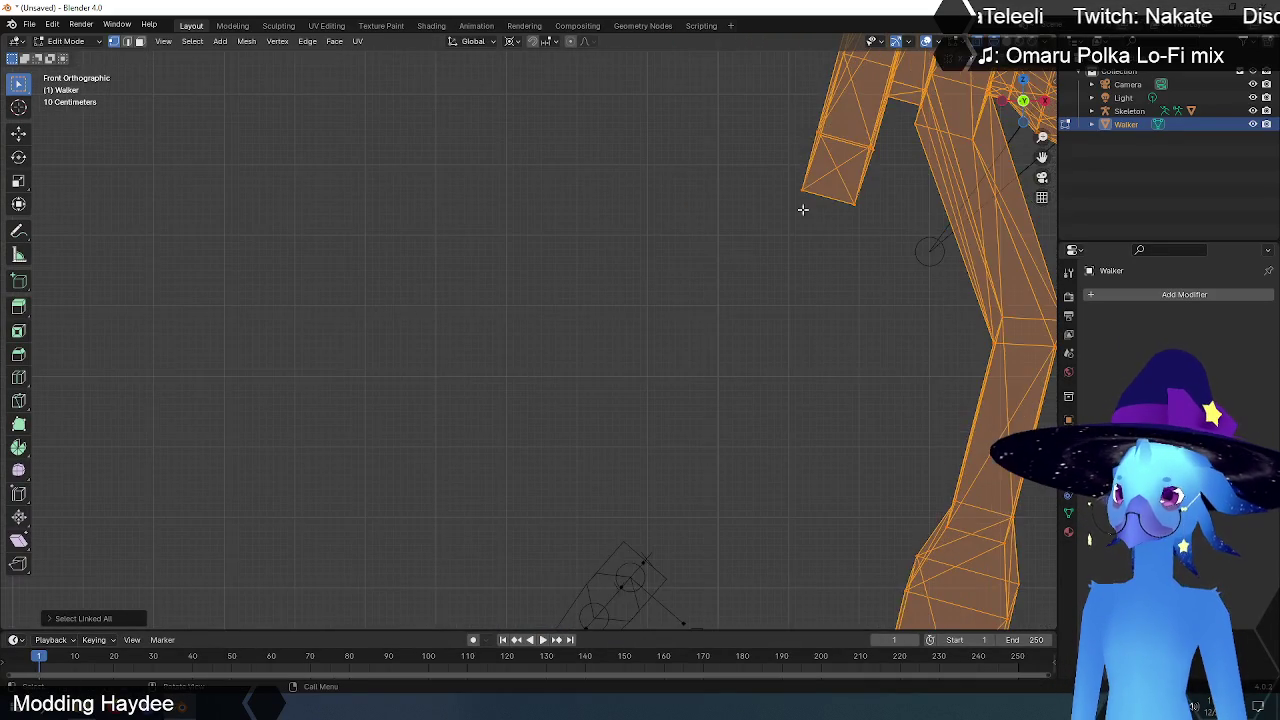
shift+middle_drag(803, 206, 300, 432)
scroll(488, 366, up, 3)
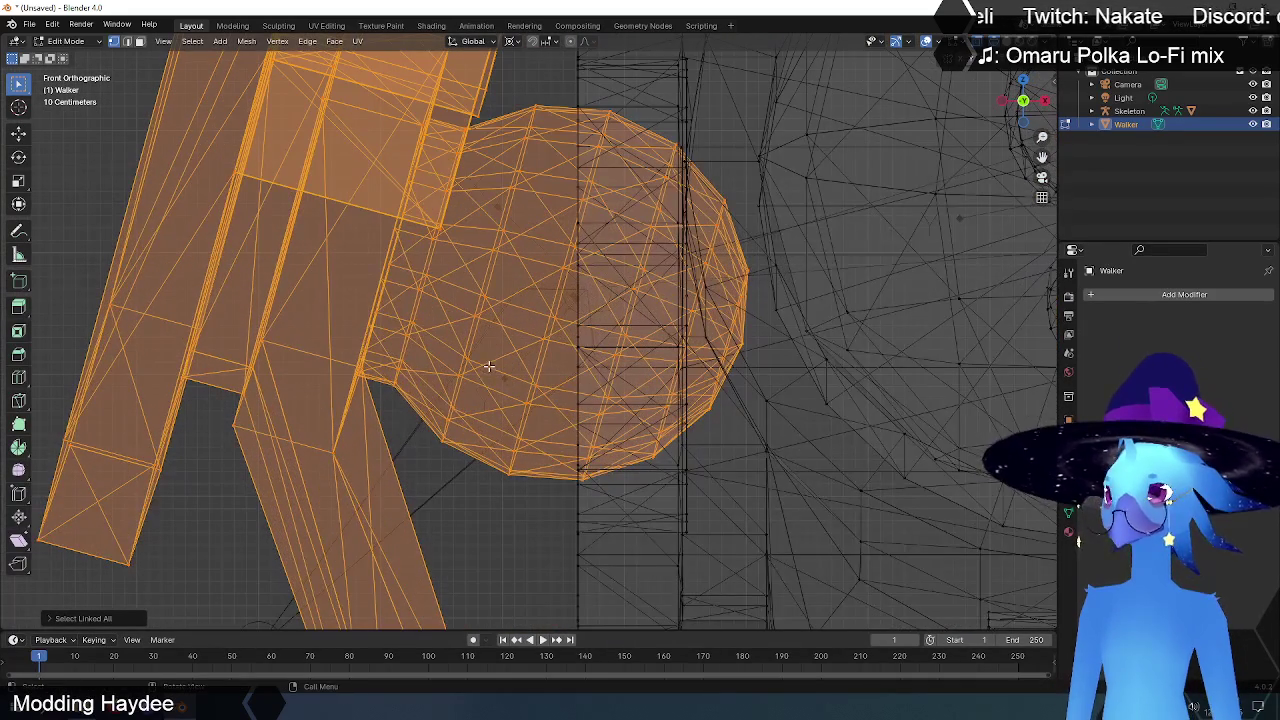
- Place the 3D cursor at the shoulder sphere centre and rotate the arm about 26.8°
click(18, 107)
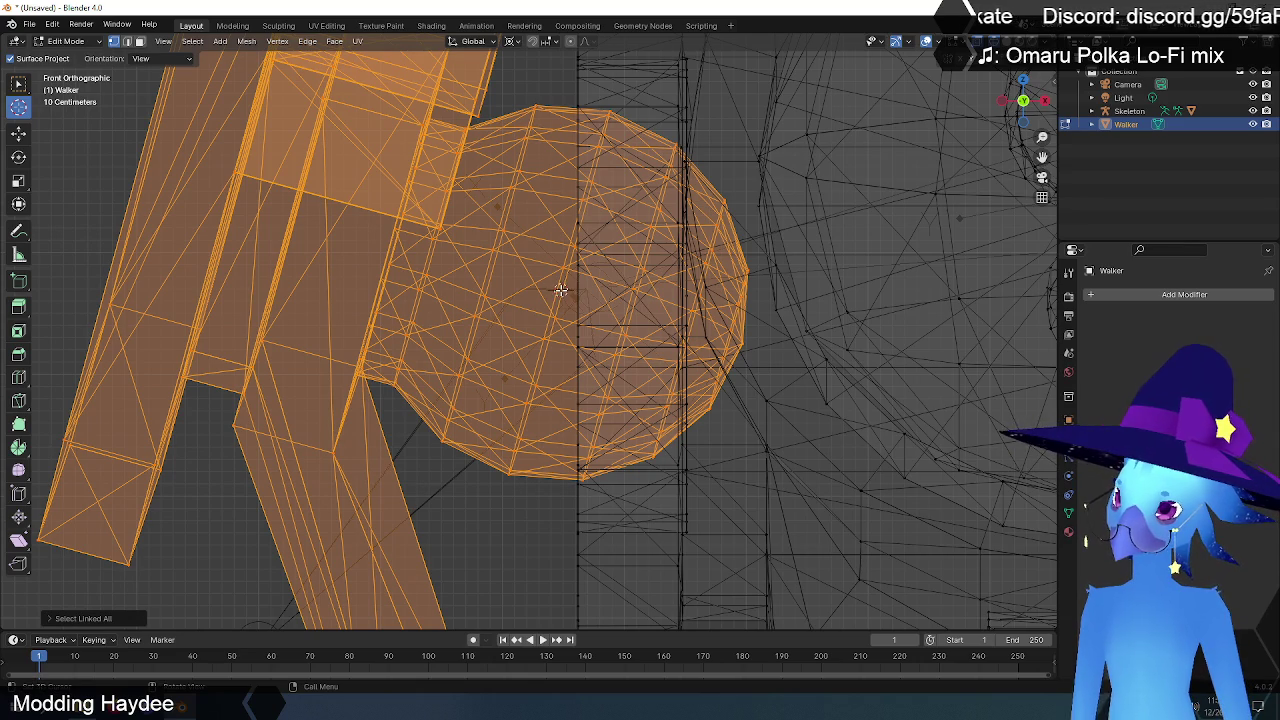
scroll(620, 400, down, 5)
scroll(851, 177, up, 3)
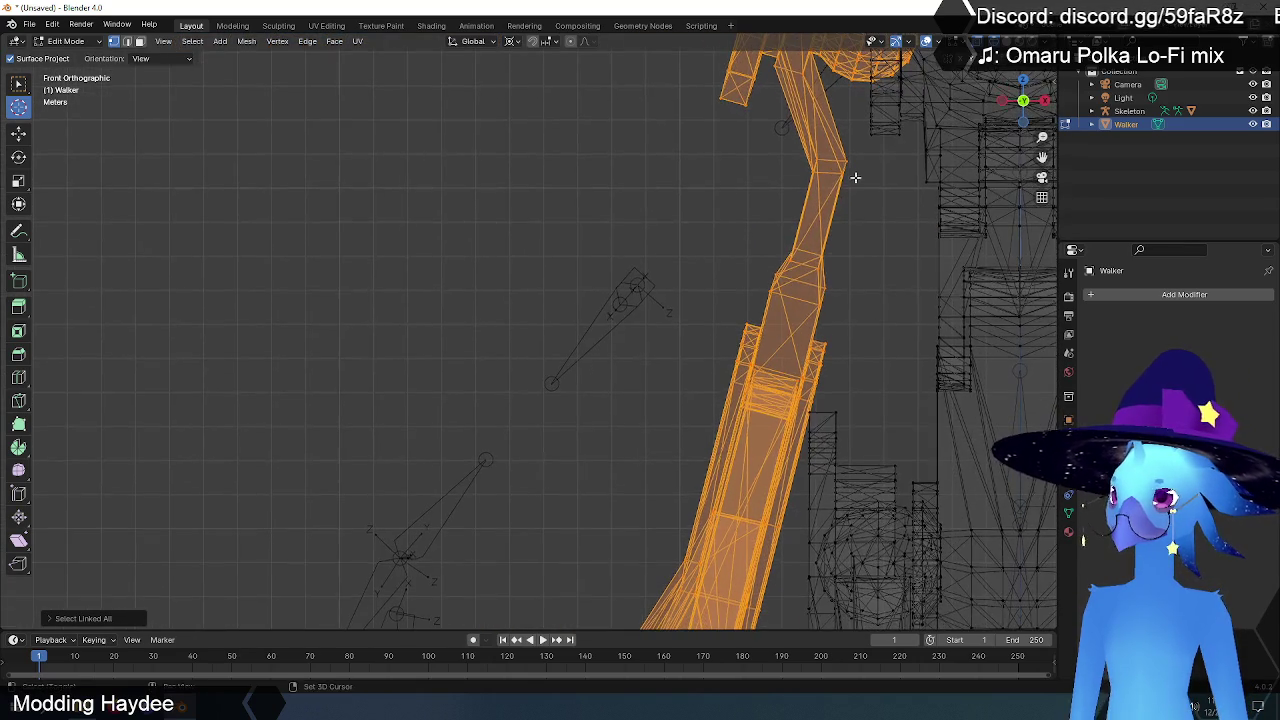
scroll(598, 306, up, 1)
scroll(600, 298, up, 1)
scroll(563, 427, up, 1)
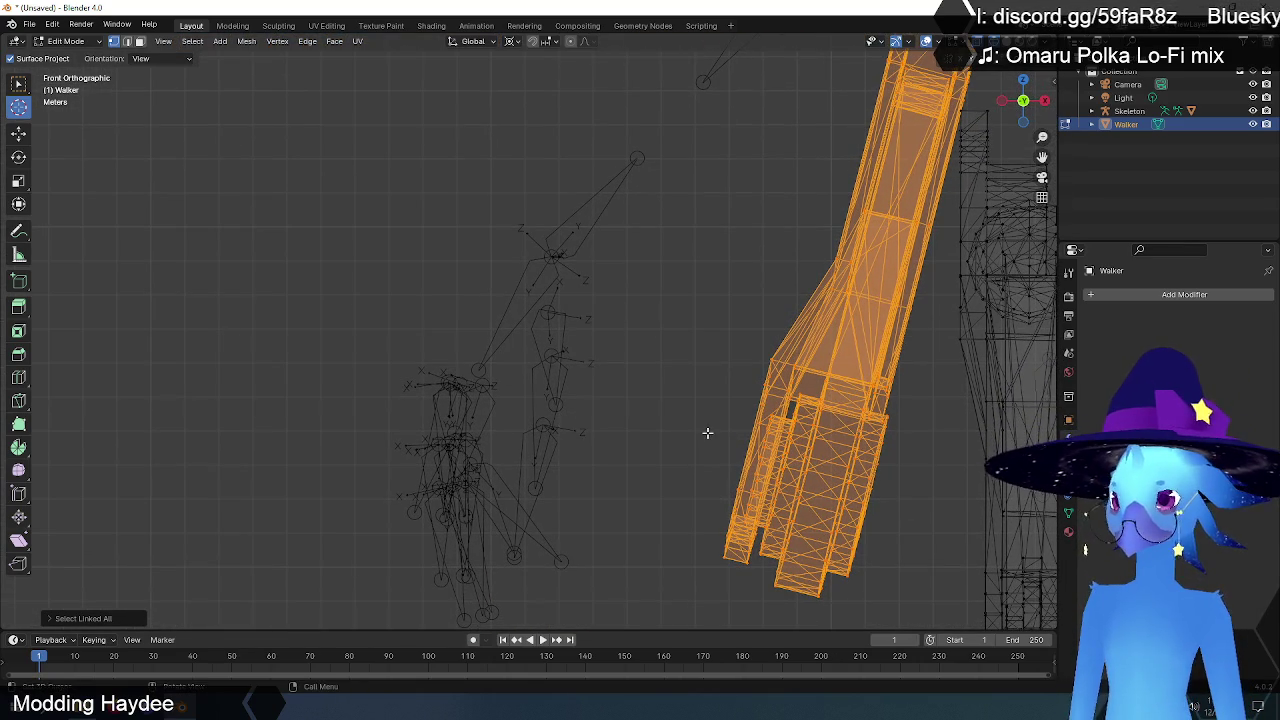
key(r)
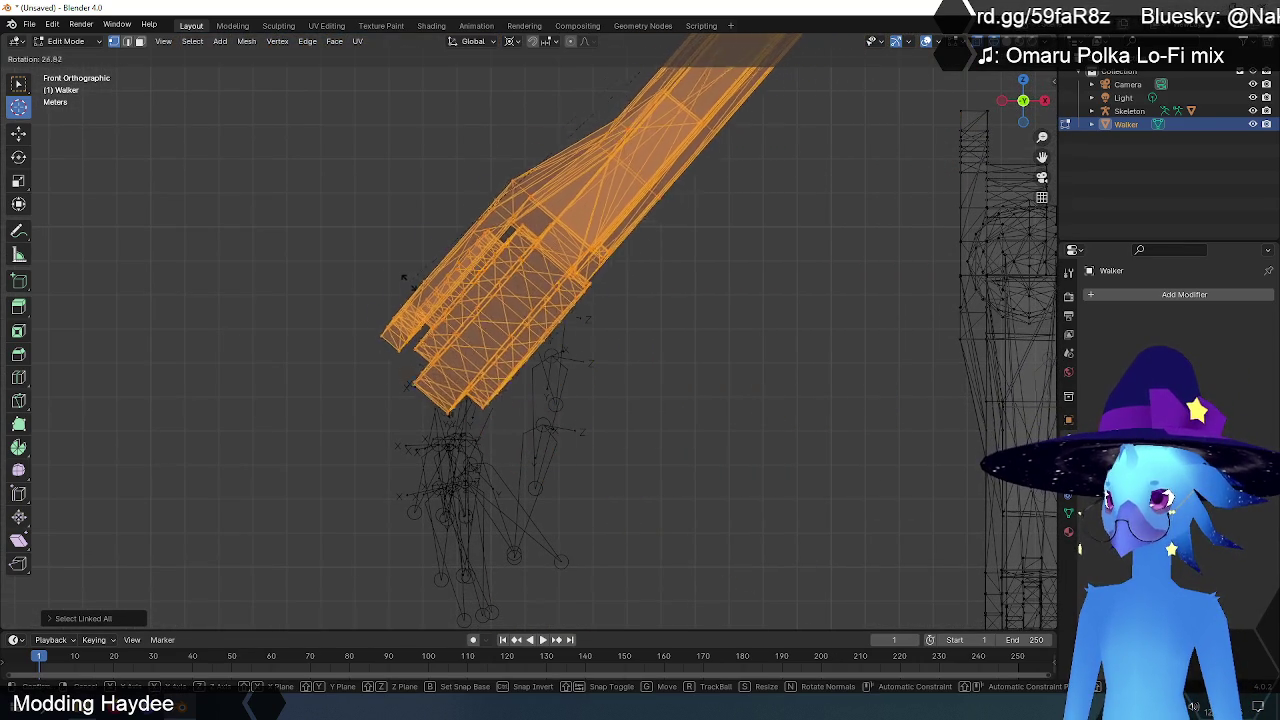
click(414, 285)
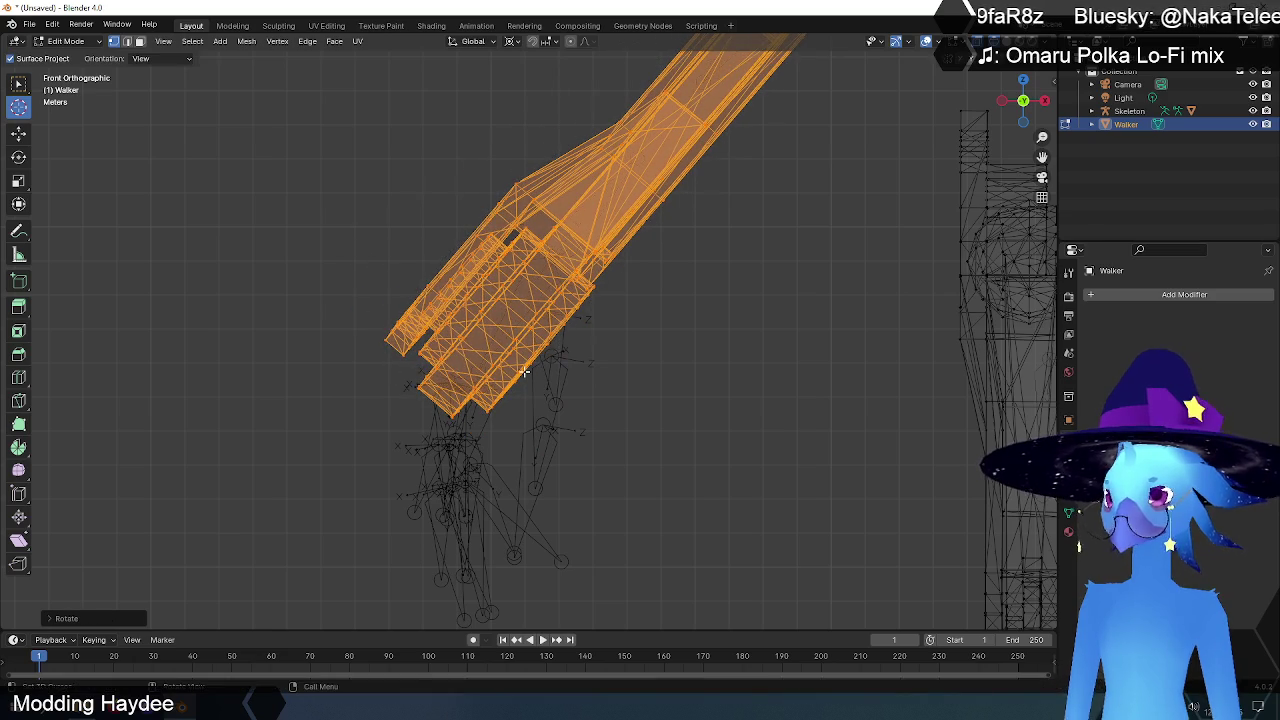
key(KP_3)
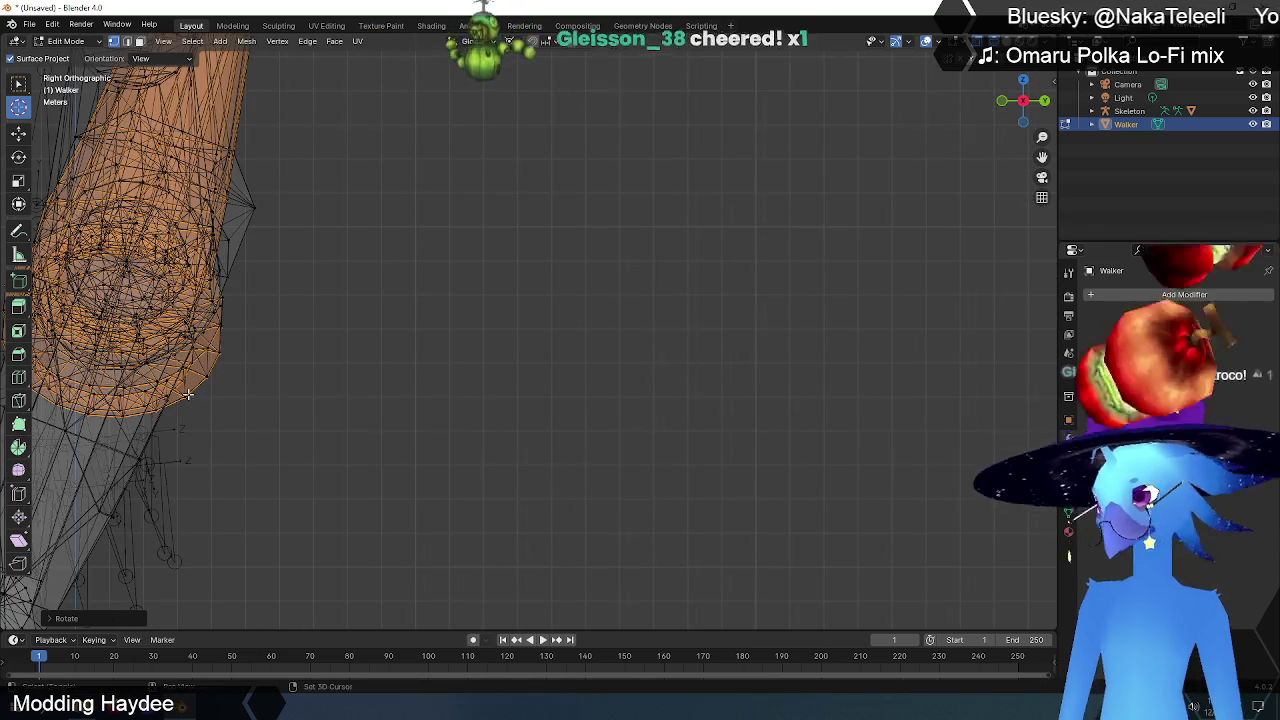
- Zoom in on the orange arm piece and raise it about 0.027 m along Z
key(KP_Decimal)
scroll(540, 394, up, 2)
scroll(545, 403, up, 1)
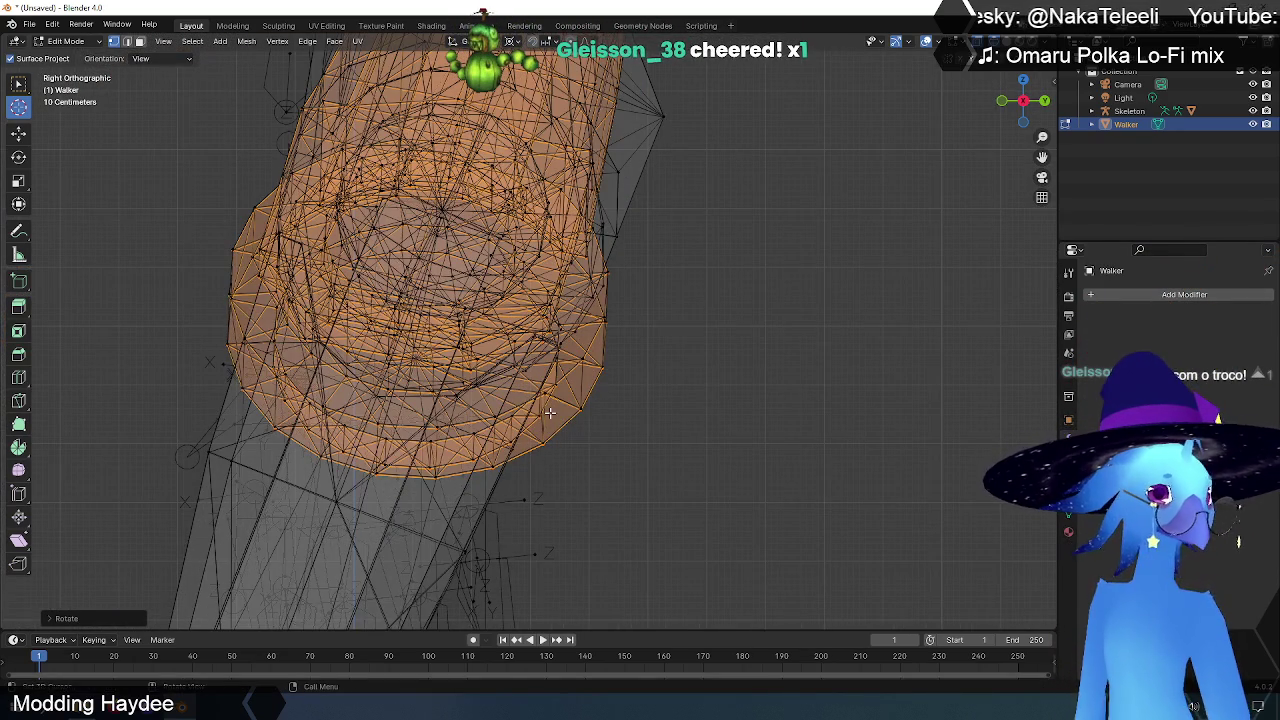
scroll(550, 412, up, 2)
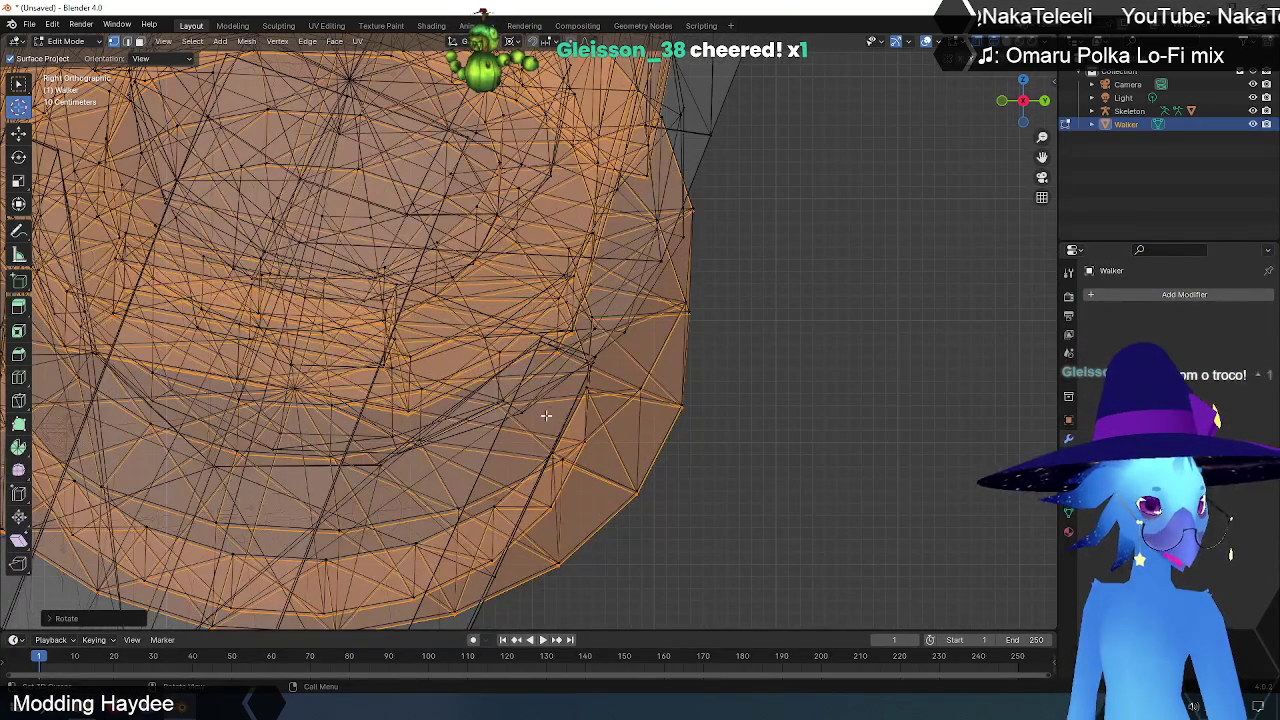
scroll(545, 420, up, 2)
scroll(545, 423, down, 3)
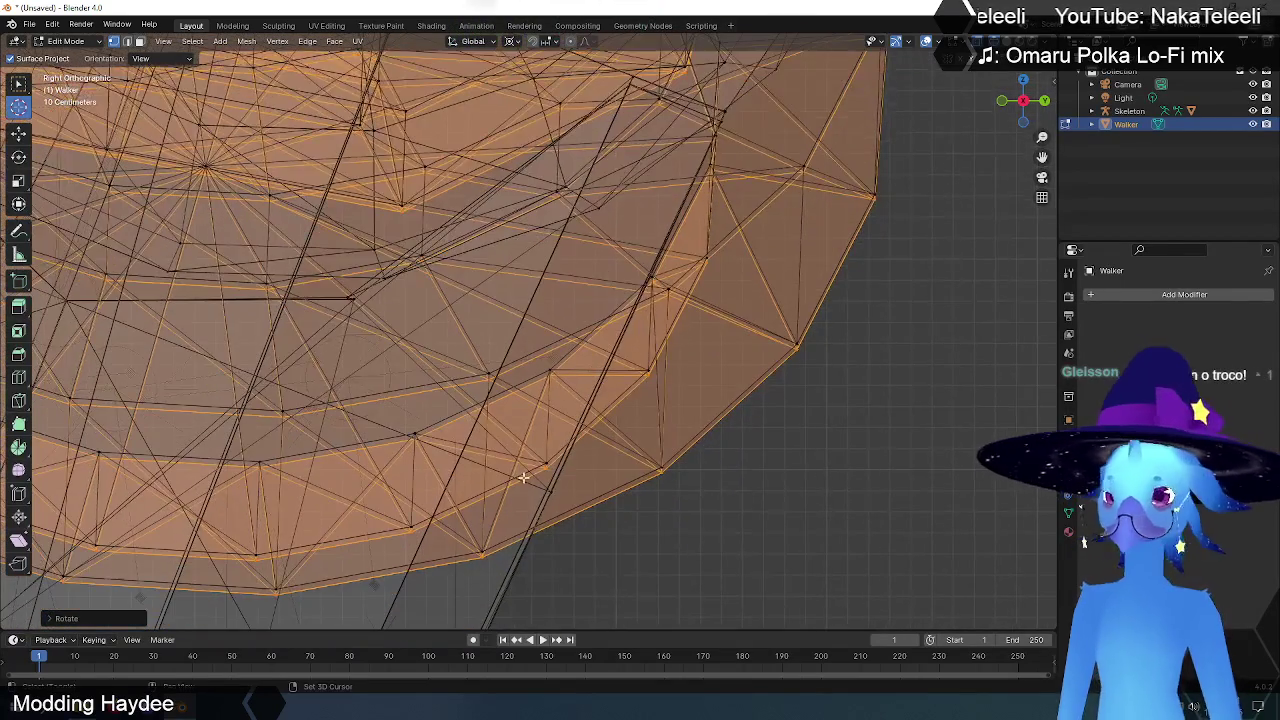
scroll(780, 475, up, 2)
scroll(709, 463, up, 2)
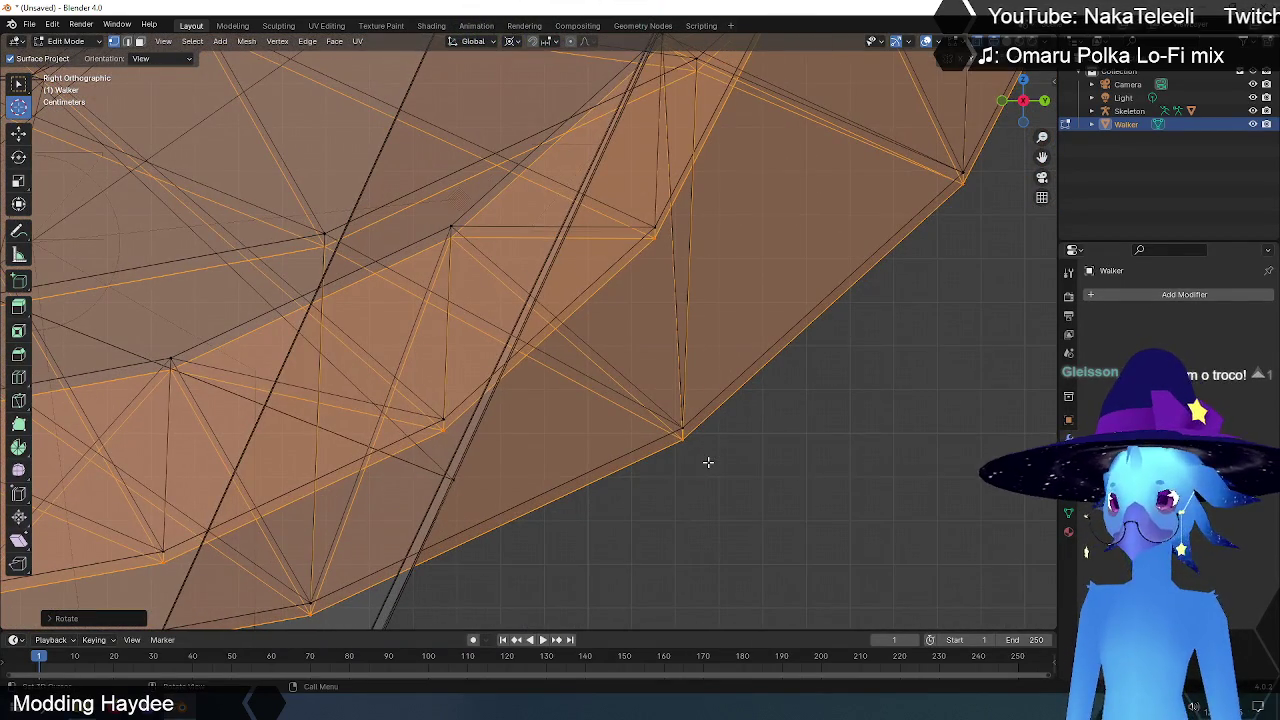
key(g)
key(y)
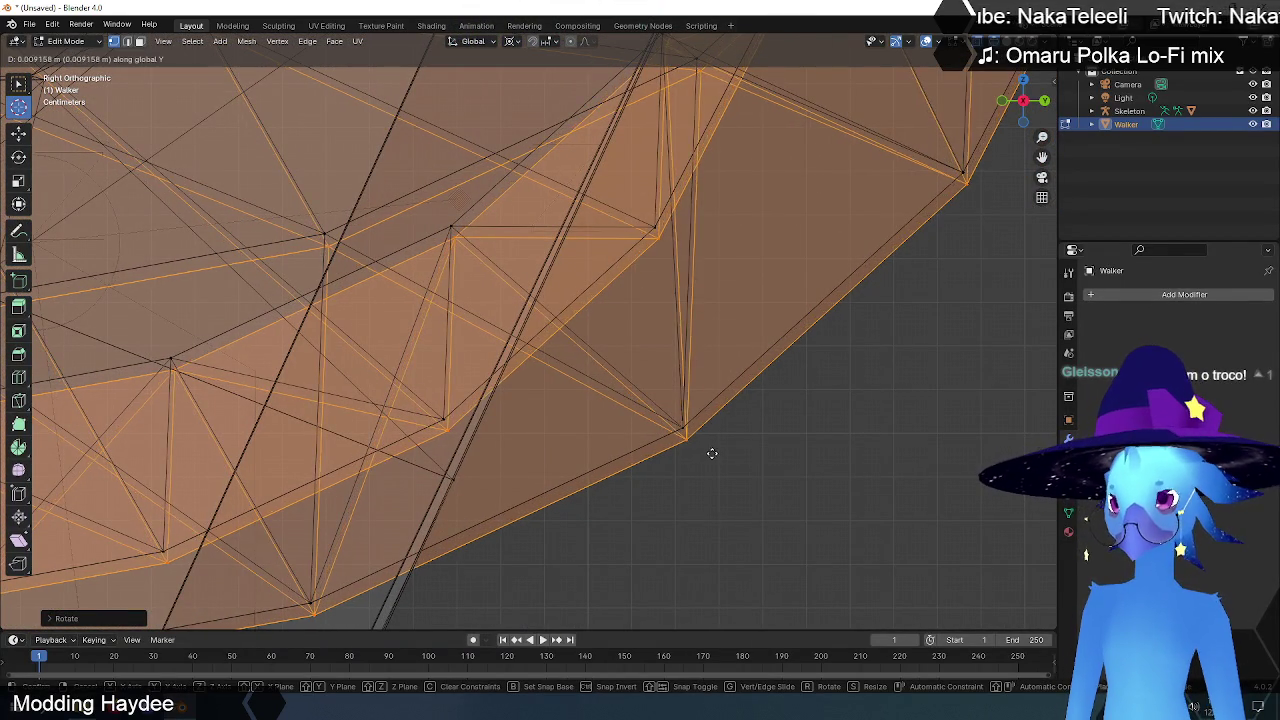
key(Escape)
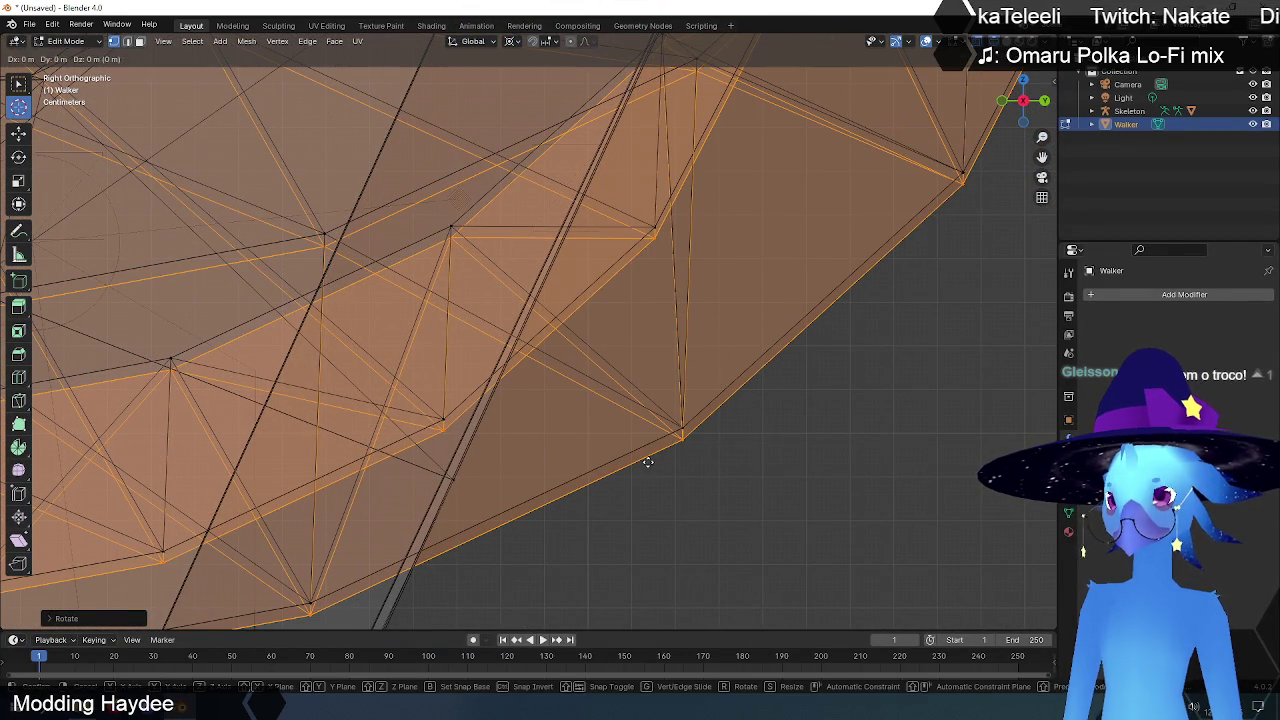
key(g)
key(z)
click(652, 450)
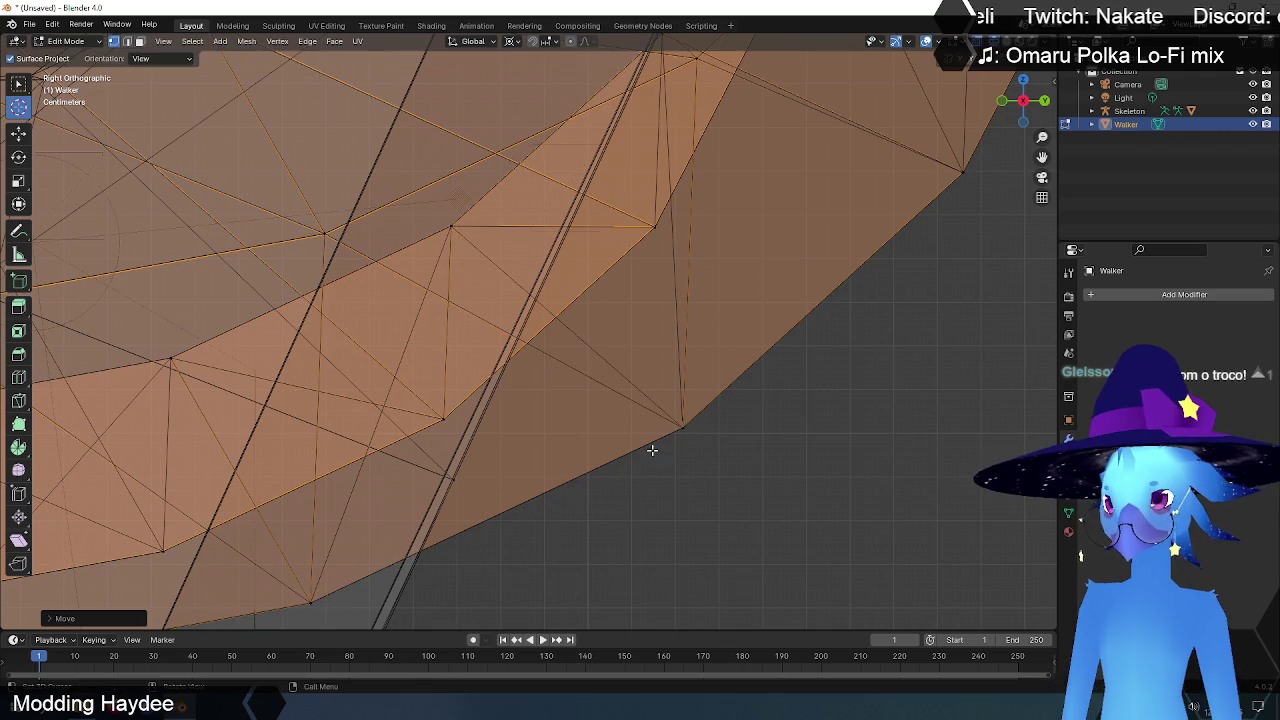
- Zoom out and return to Front view to see the whole robot
scroll(799, 502, down, 5)
scroll(797, 505, down, 3)
key(KP_1)
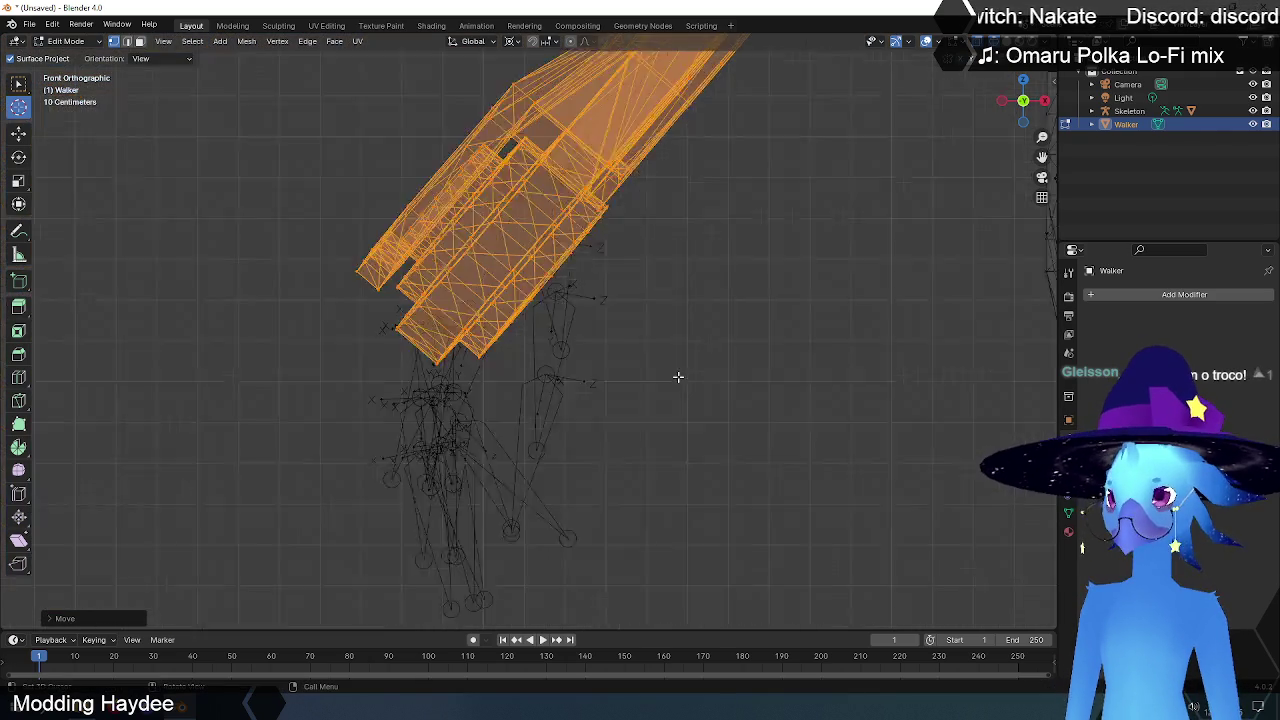
mouse_move(677, 371)
shift+middle_down()
mouse_move(627, 384)
mouse_move(519, 451)
shift+middle_up()
shift+right_click(739, 506)
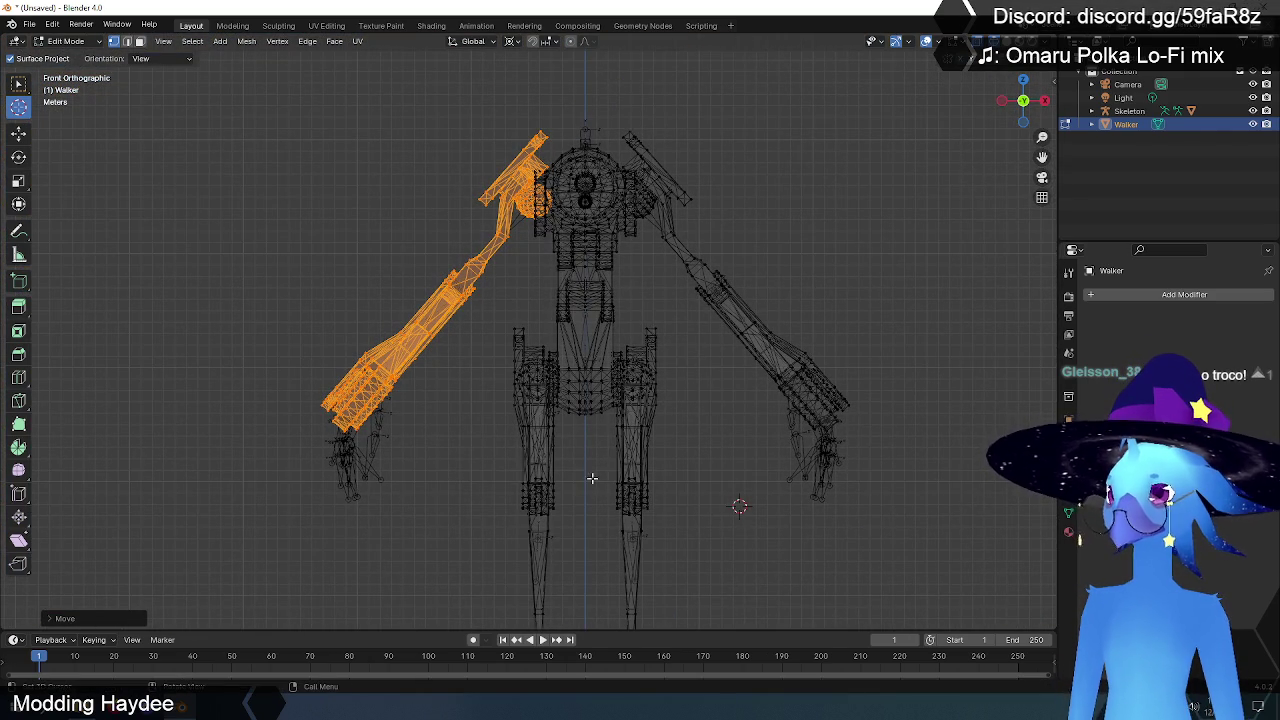
shift+middle_drag(595, 413, 614, 346)
scroll(614, 346, down, 3)
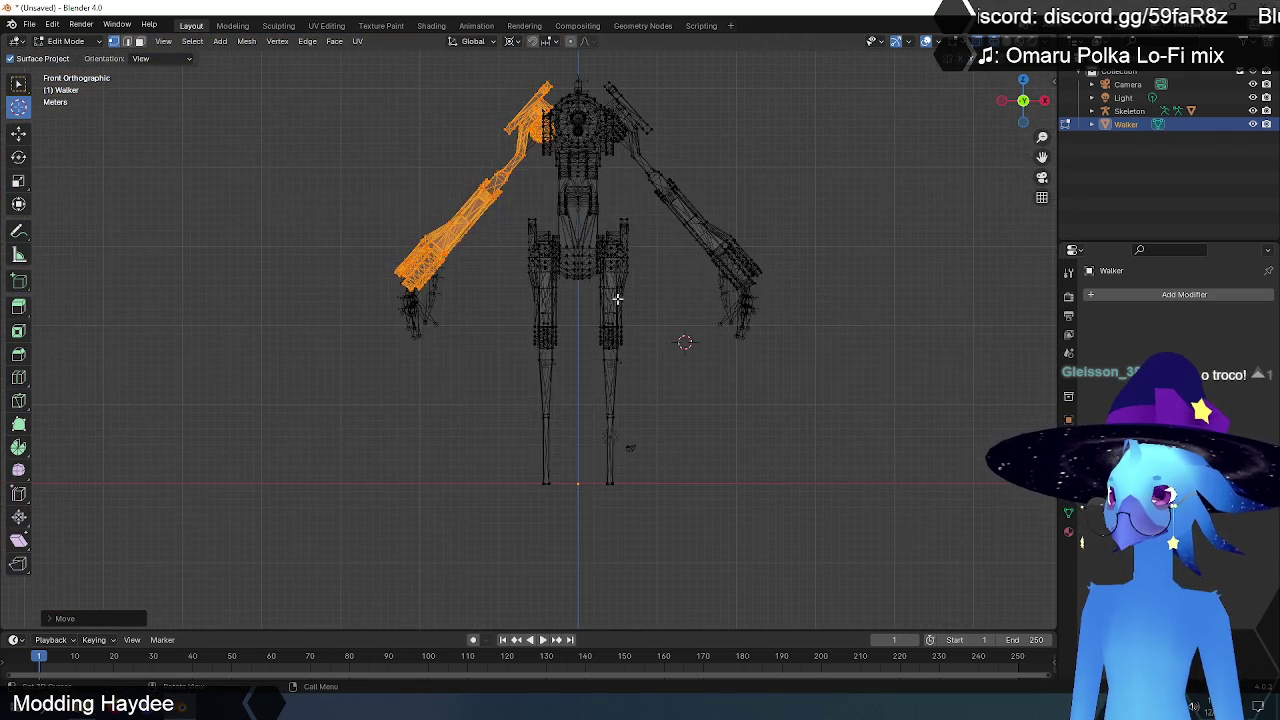
shift+right_click(578, 480)
shift+scroll(578, 480, up, 5)
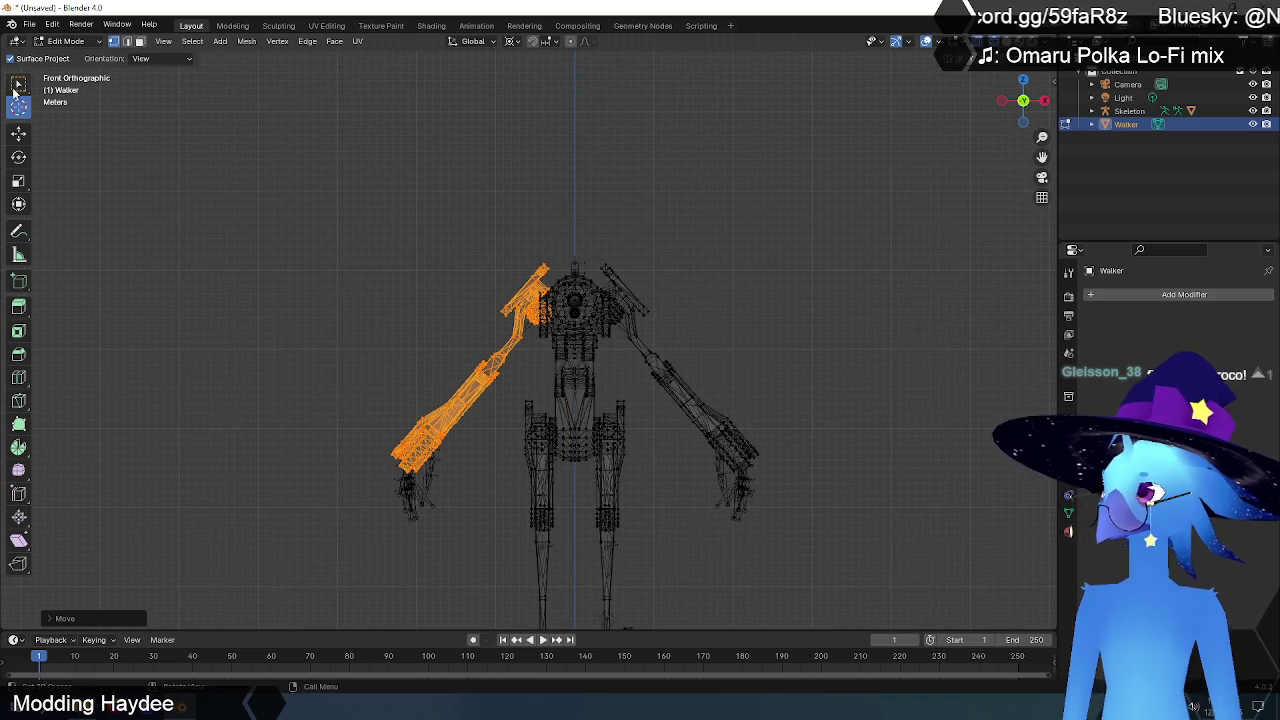
click(18, 84)
click(414, 289)
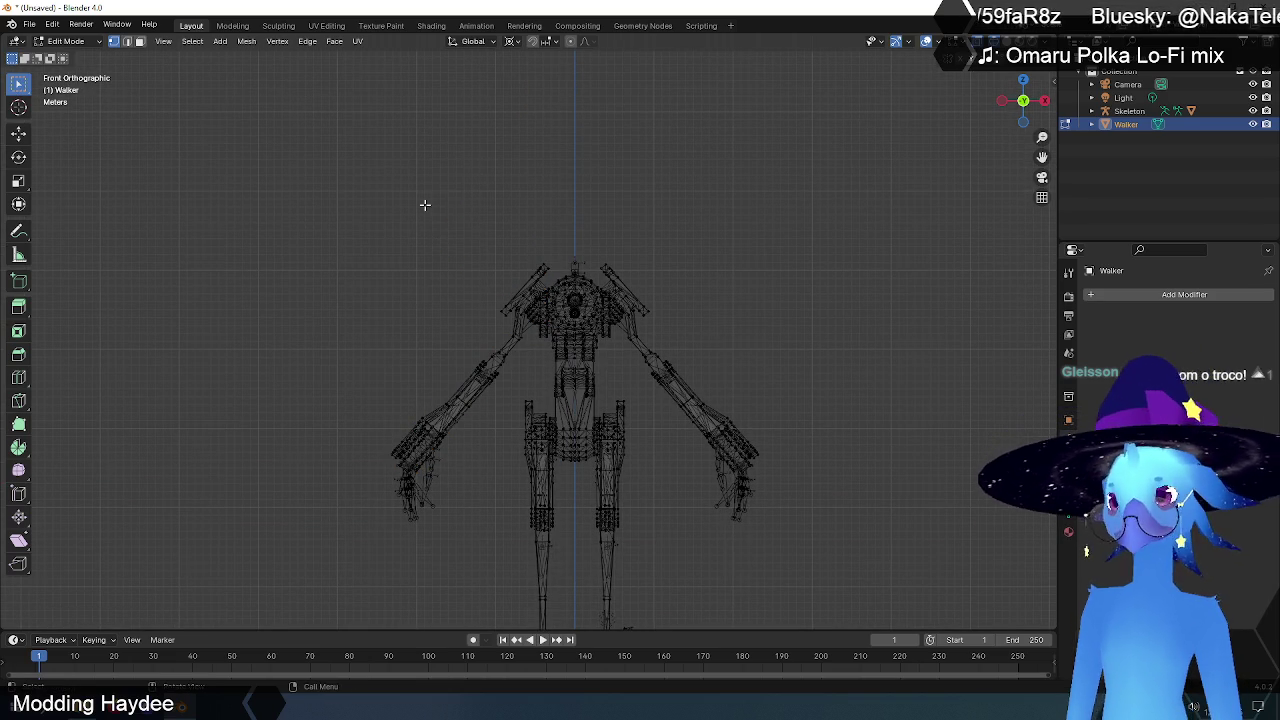
mouse_move(423, 203)
middle_down()
mouse_move(435, 226)
mouse_move(397, 214)
middle_up()
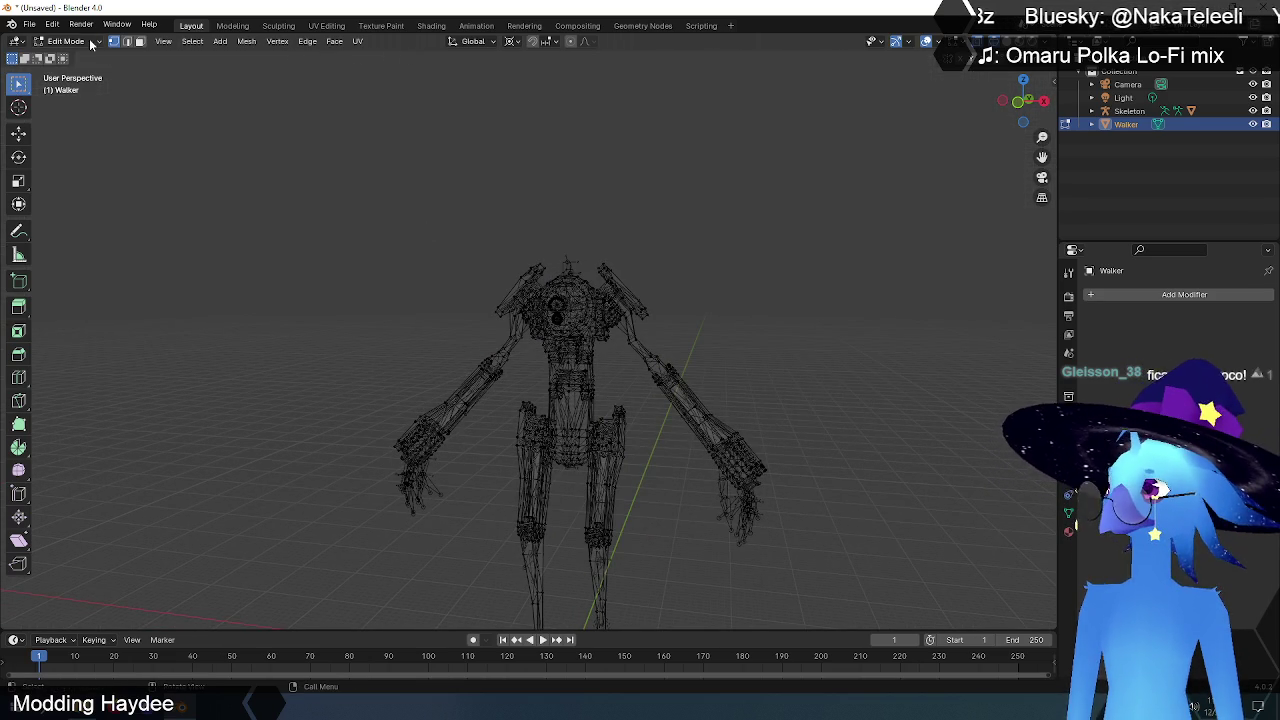
click(90, 41)
click(74, 56)
click(413, 360)
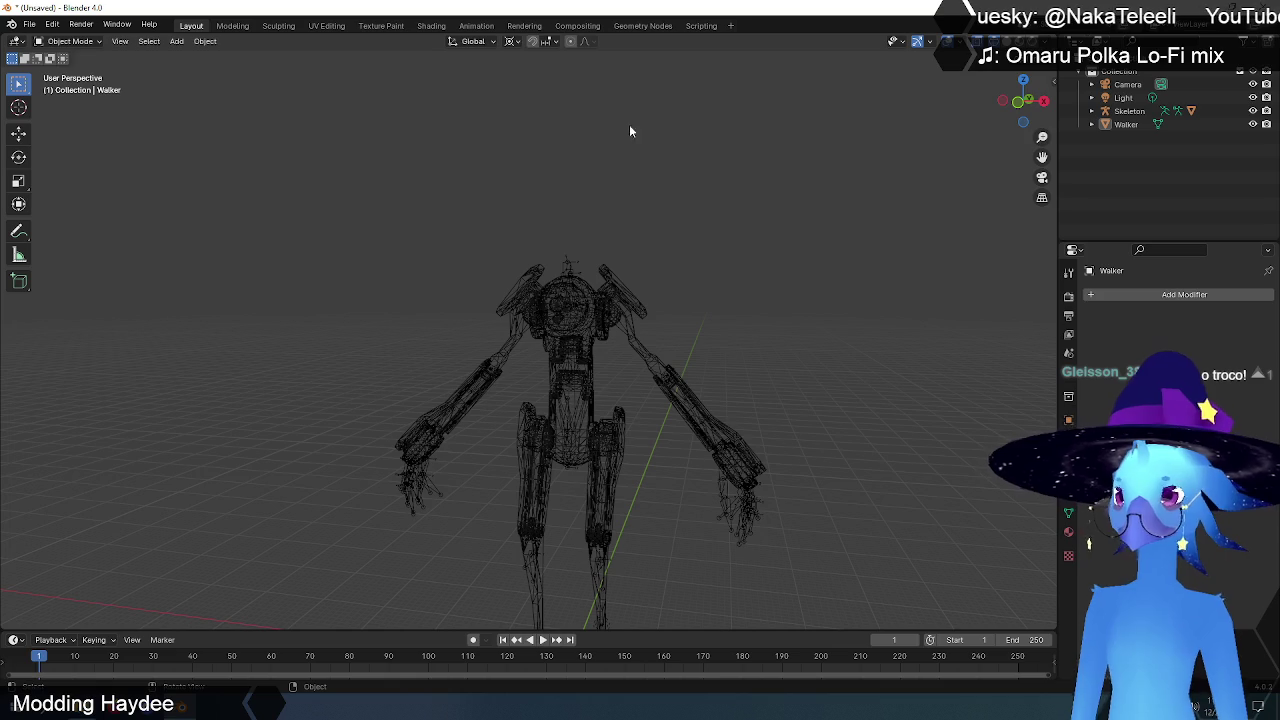
click(1000, 41)
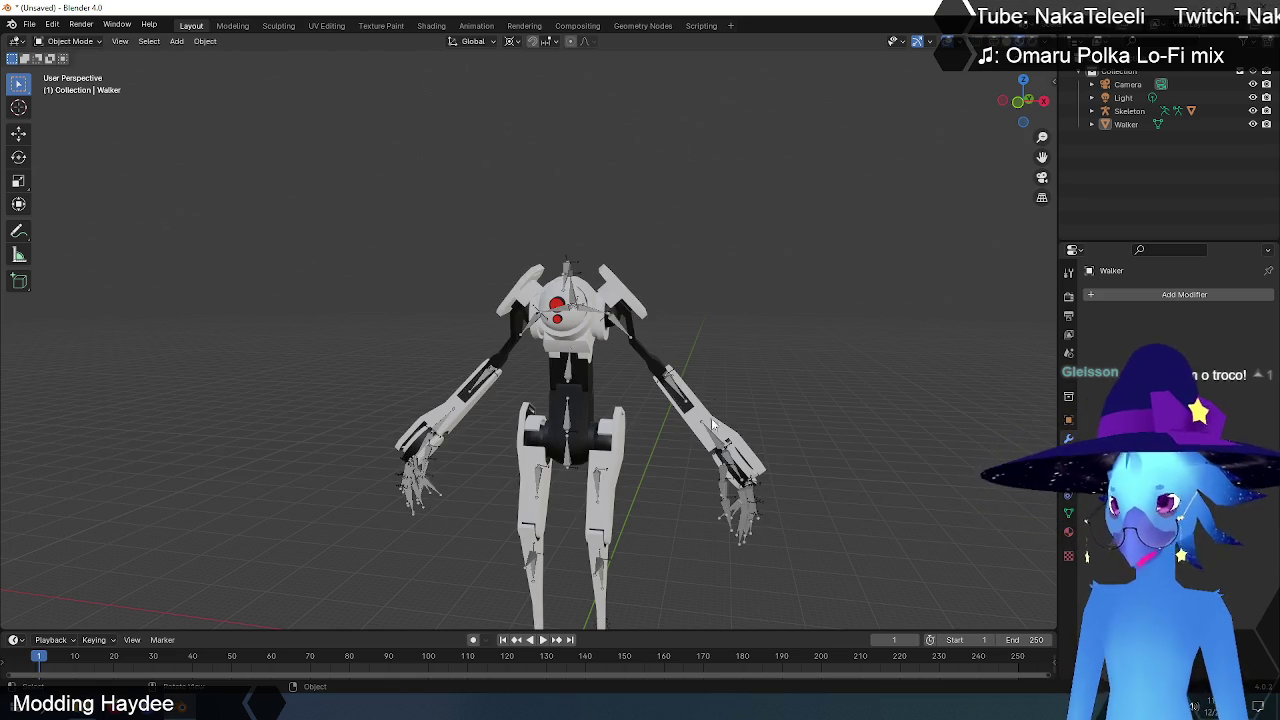
scroll(736, 430, up, 2)
mouse_move(736, 430)
middle_down()
mouse_move(626, 391)
mouse_move(665, 405)
mouse_move(557, 399)
mouse_move(649, 386)
middle_up()
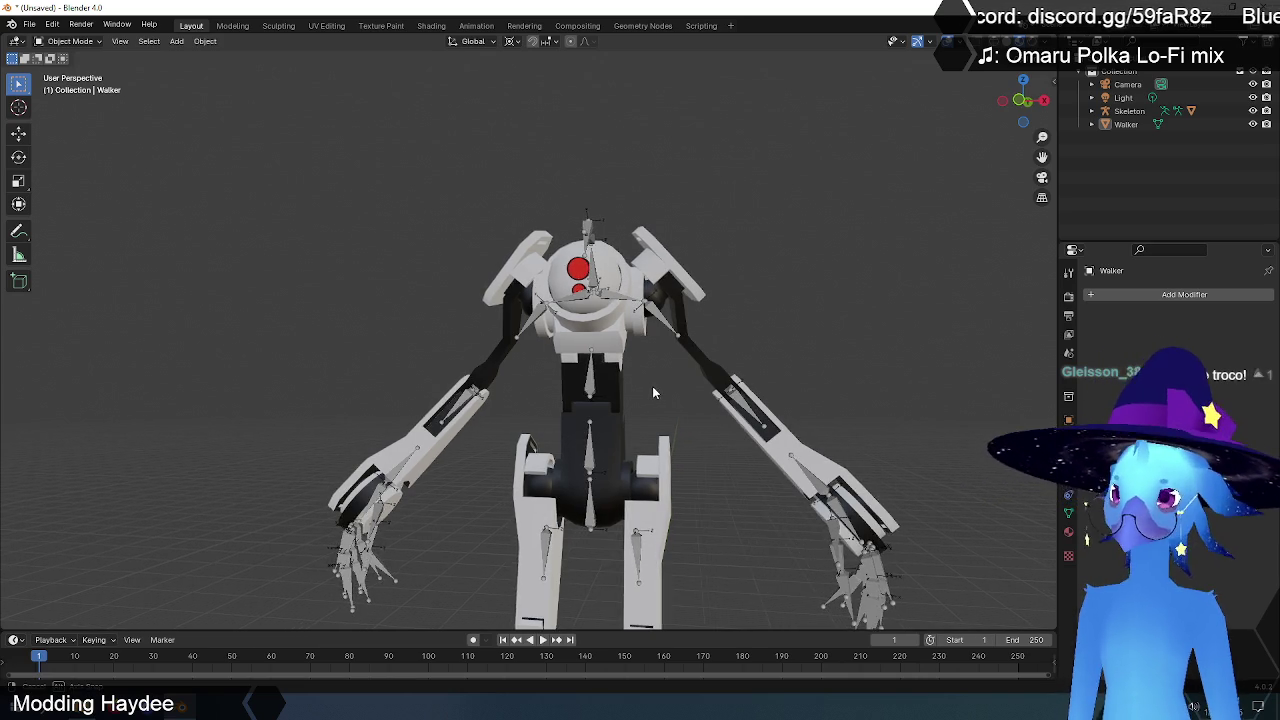
mouse_move(652, 388)
middle_down()
mouse_move(642, 402)
mouse_move(585, 407)
mouse_move(374, 401)
mouse_move(522, 398)
middle_up()
key(KP_3)
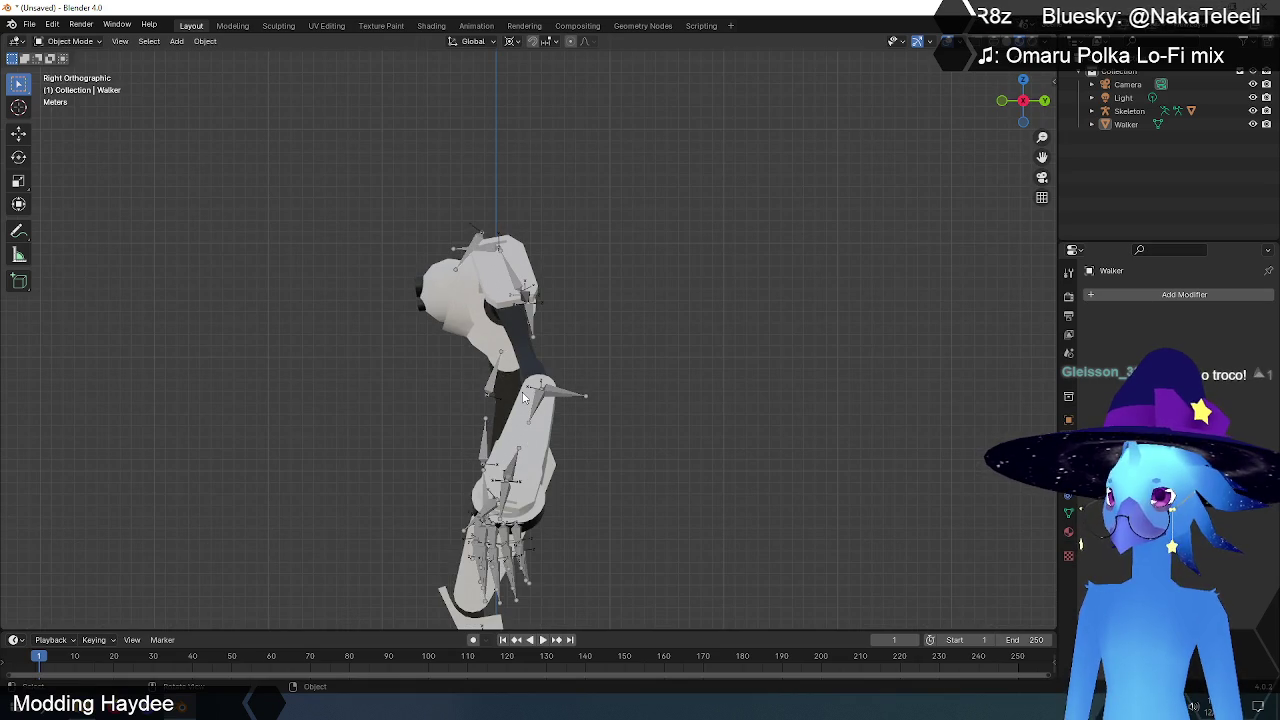
mouse_move(579, 378)
shift+middle_down()
mouse_move(637, 144)
mouse_move(638, 440)
shift+middle_up()
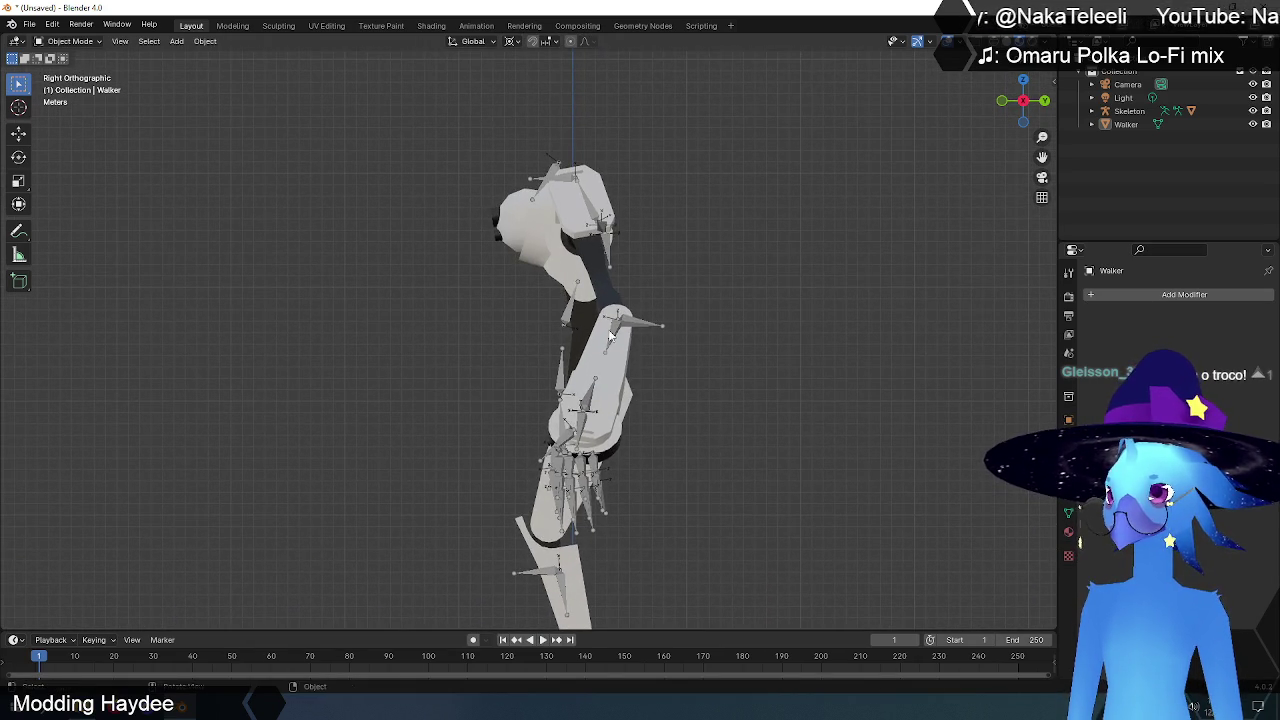
mouse_move(640, 320)
shift+middle_down()
mouse_move(642, 375)
mouse_move(758, 396)
mouse_move(620, 410)
mouse_move(707, 408)
shift+middle_up()
scroll(642, 375, up, 3)
key(KP_3)
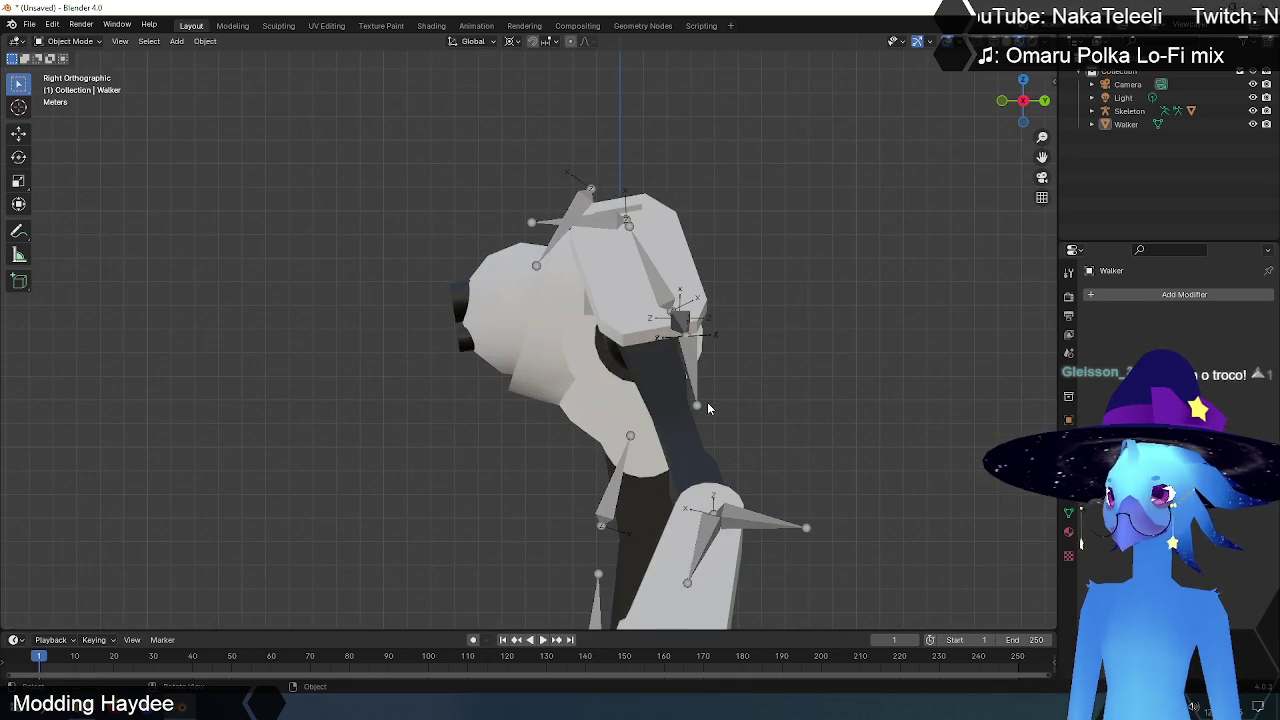
key(KP_1)
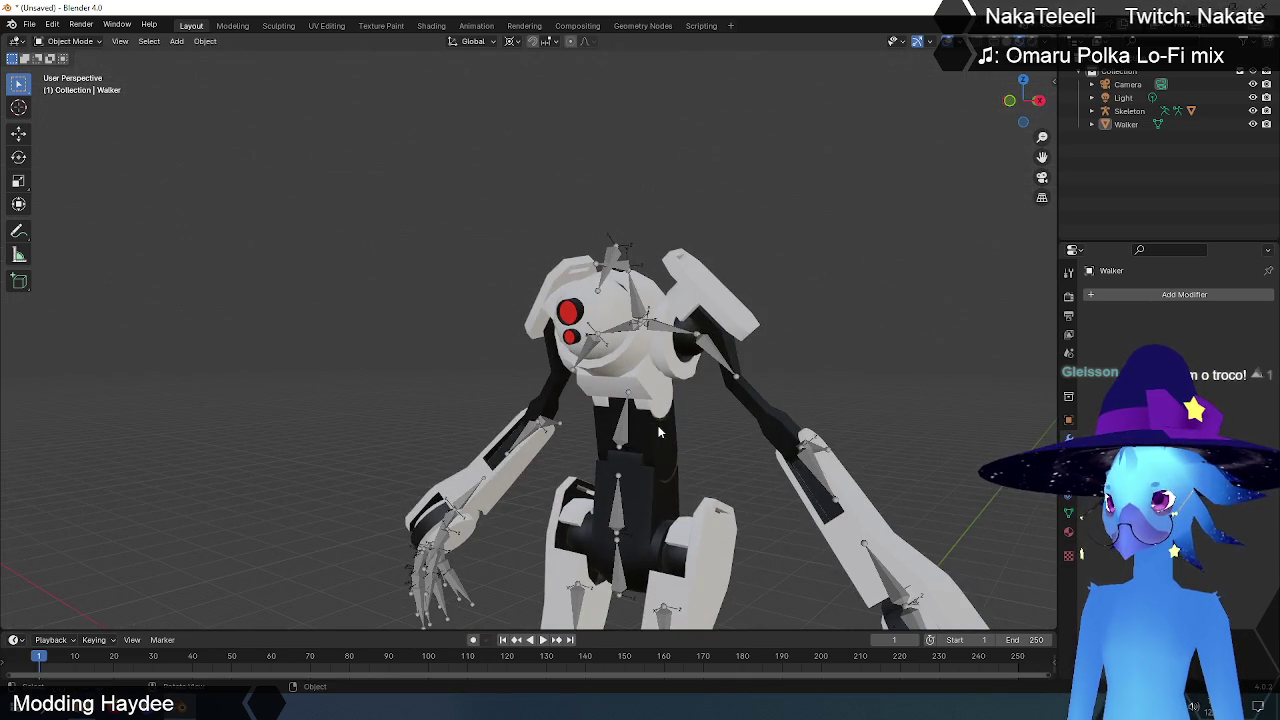
scroll(706, 420, down, 4)
mouse_move(690, 505)
shift+middle_down()
mouse_move(664, 308)
mouse_move(646, 380)
shift+middle_up()
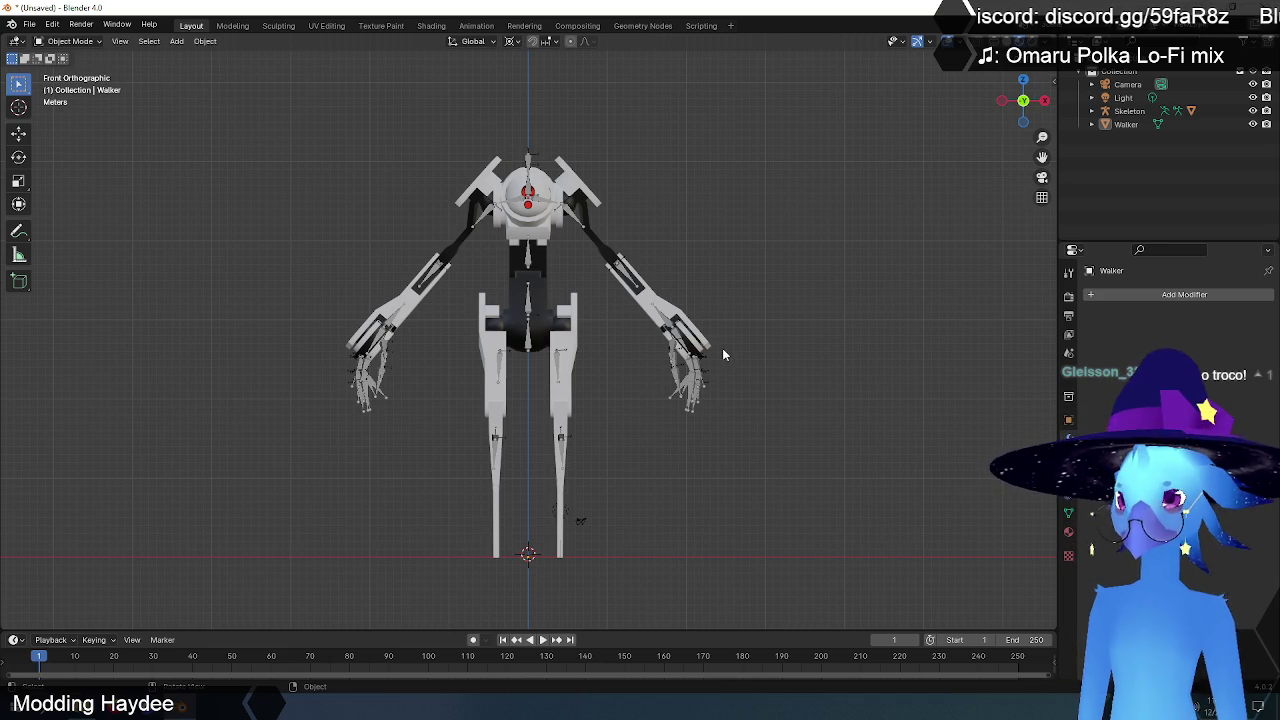
middle_drag(751, 325, 436, 345)
- Delete the Skeleton armature, then zoom and orbit around the head to check the Walker mesh
key(Delete)
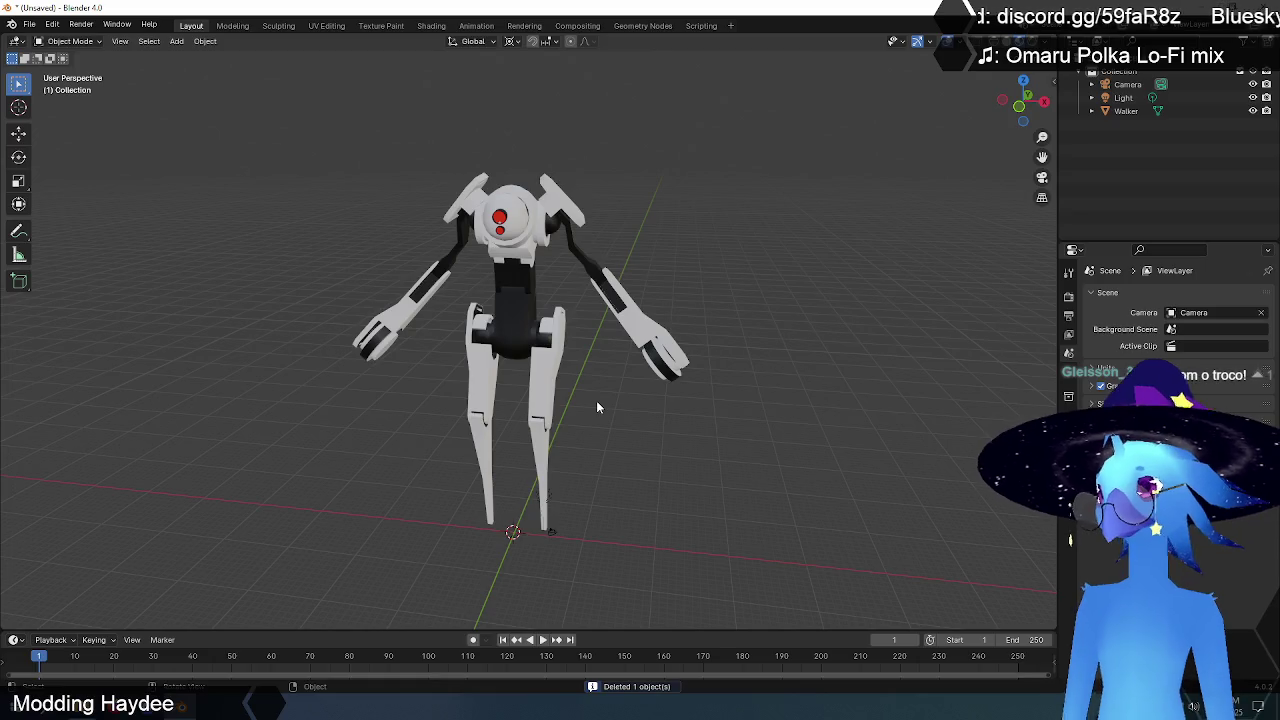
scroll(505, 290, up, 2)
scroll(508, 300, up, 2)
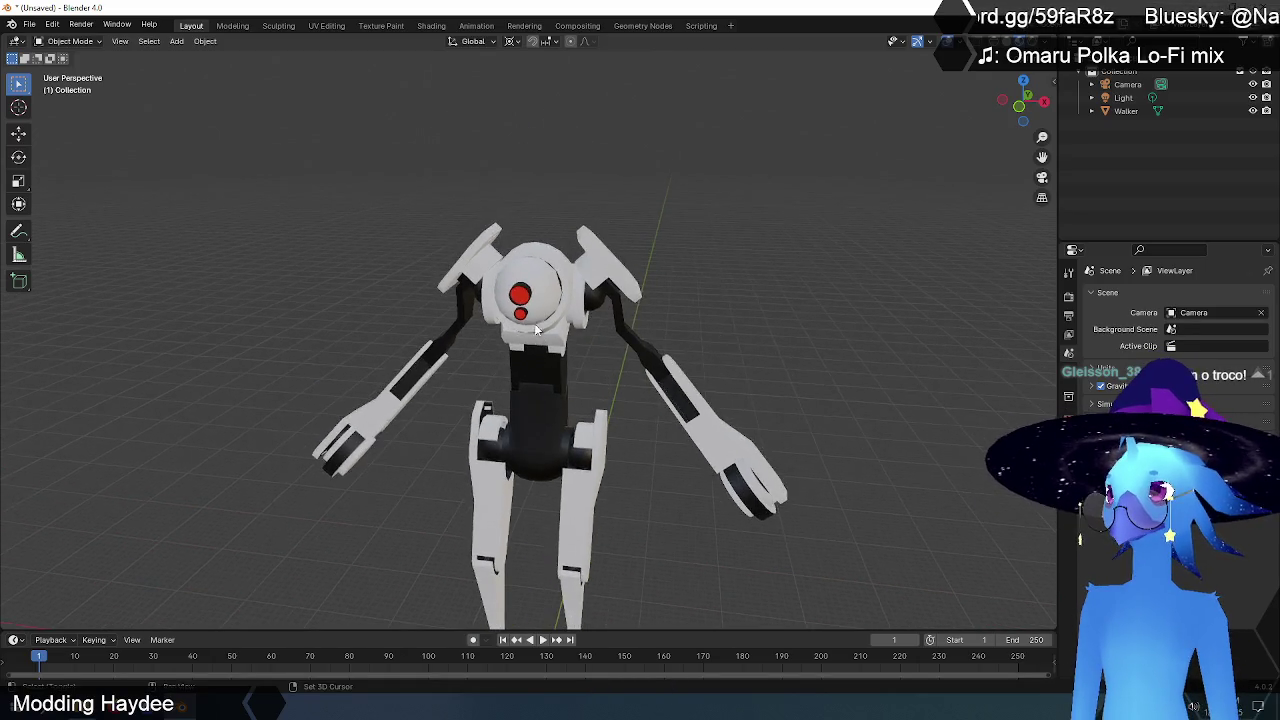
scroll(513, 305, up, 3)
scroll(513, 305, up, 3)
scroll(528, 309, up, 1)
scroll(545, 335, up, 2)
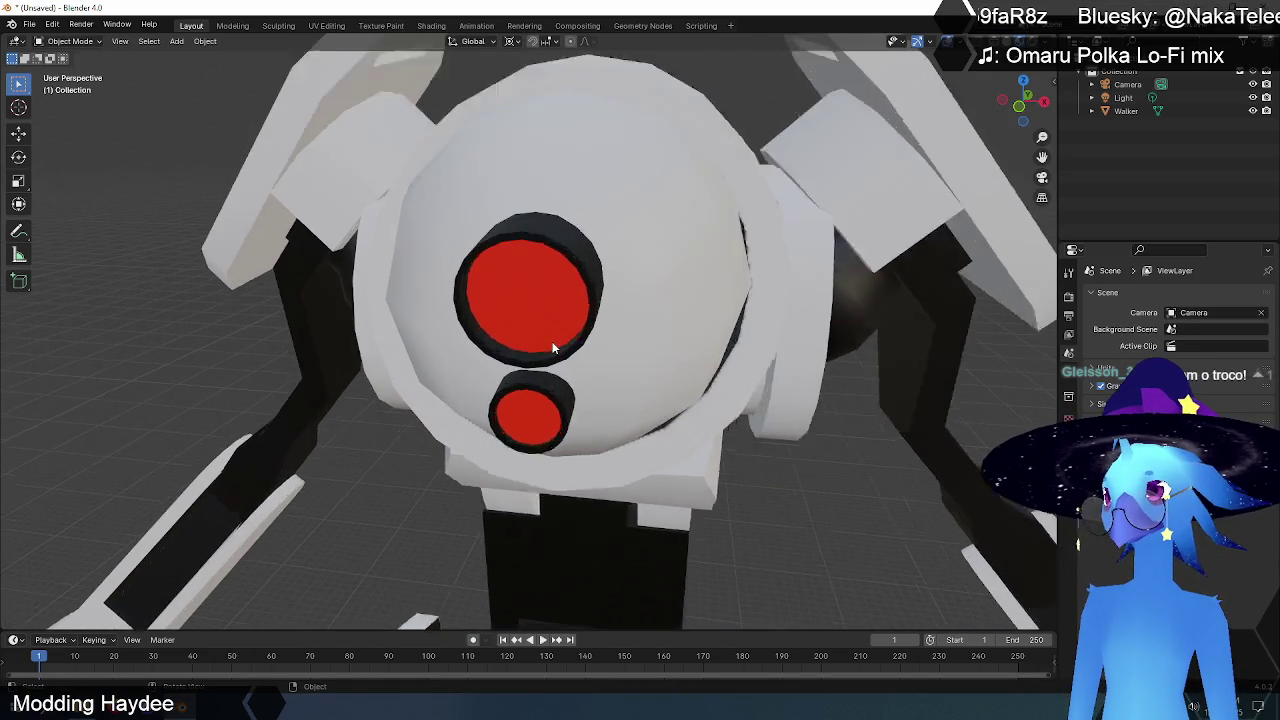
scroll(600, 370, up, 2)
mouse_move(614, 381)
middle_down()
mouse_move(516, 358)
mouse_move(606, 394)
mouse_move(600, 429)
mouse_move(614, 409)
middle_up()
scroll(547, 373, down, 2)
scroll(557, 371, down, 4)
scroll(557, 371, down, 3)
scroll(601, 430, up, 2)
scroll(601, 430, up, 2)
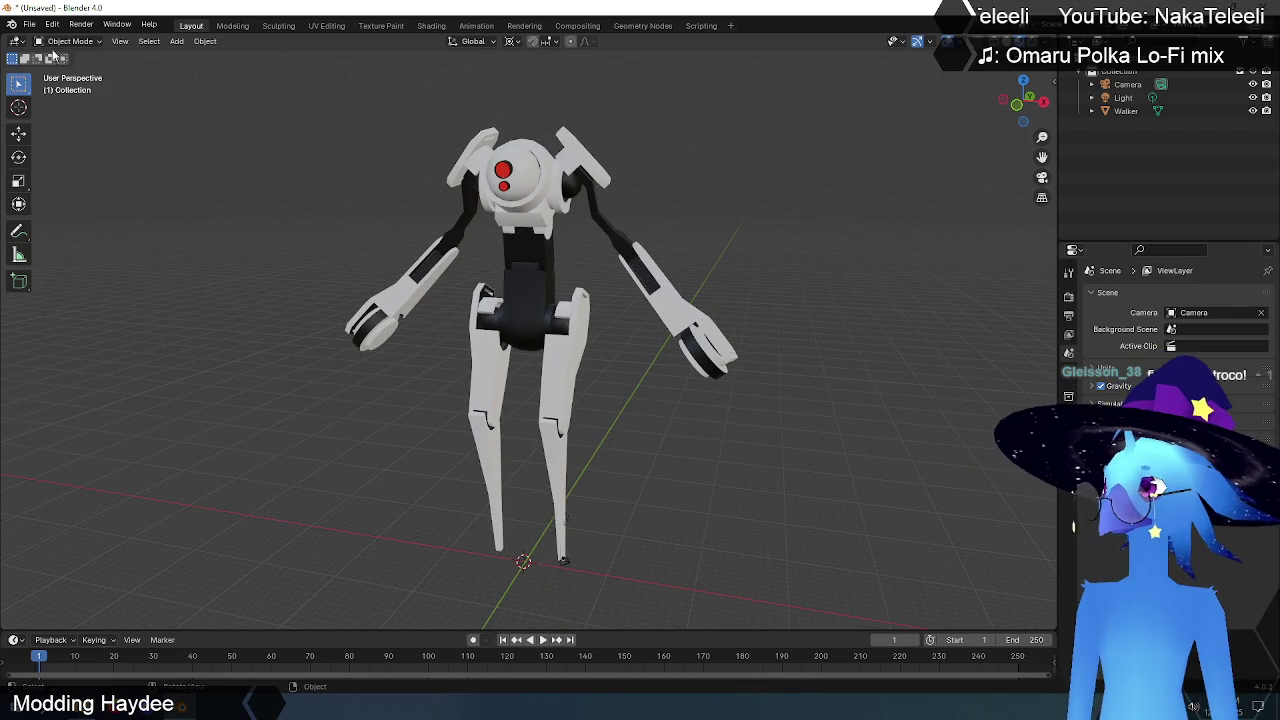
- Use Save As to rename untitled.blend to Walker.blend in C:\Data\Vroid models
click(30, 25)
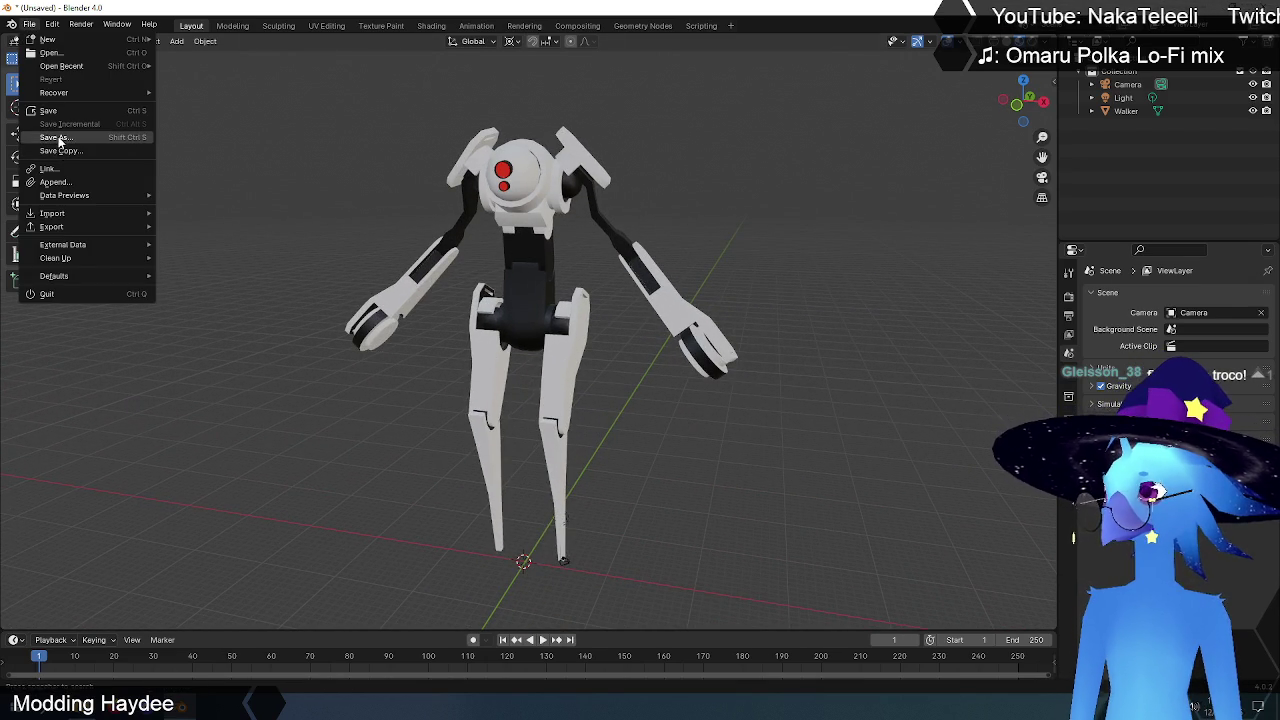
click(45, 131)
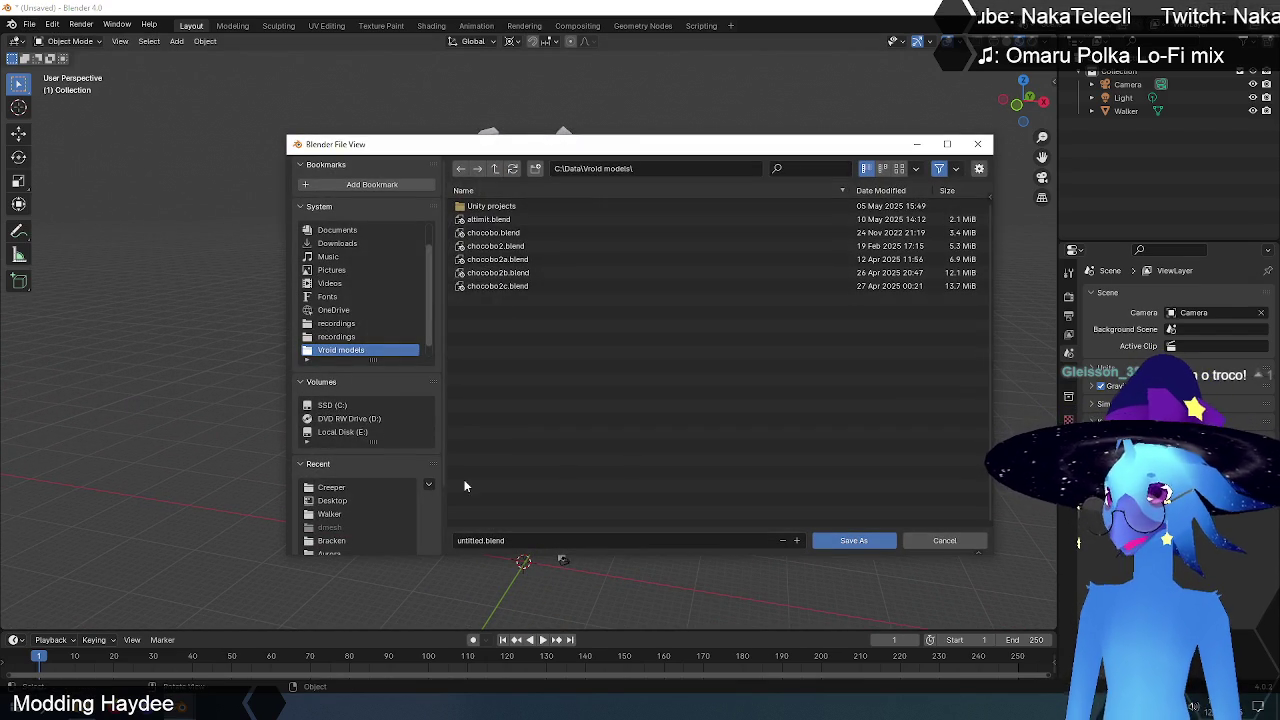
click(474, 541)
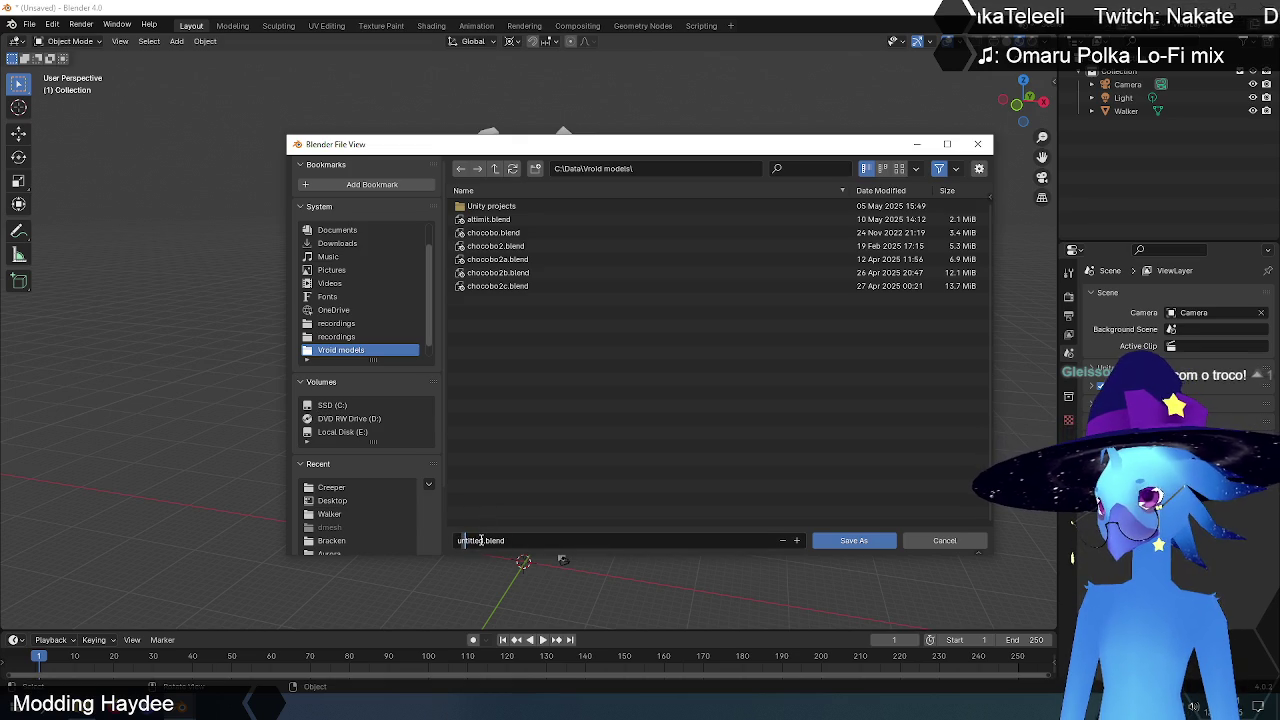
drag(481, 540, 418, 542)
text(Walker)
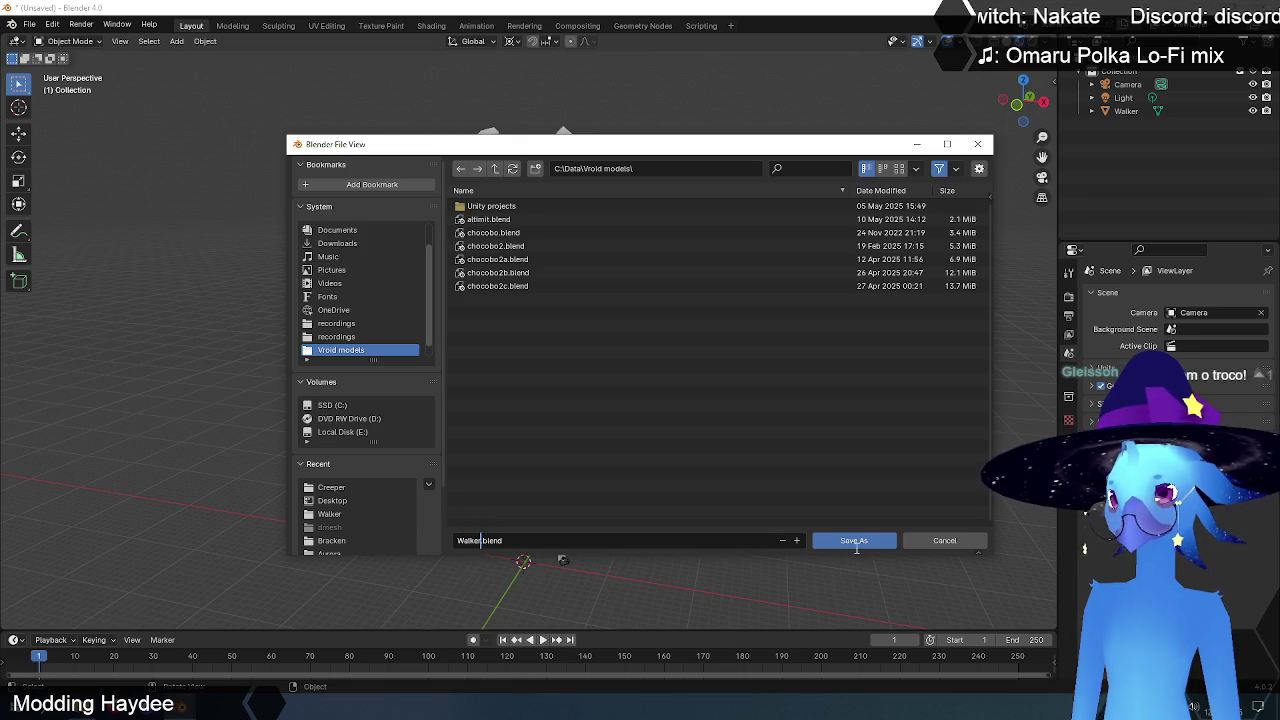
click(858, 540)
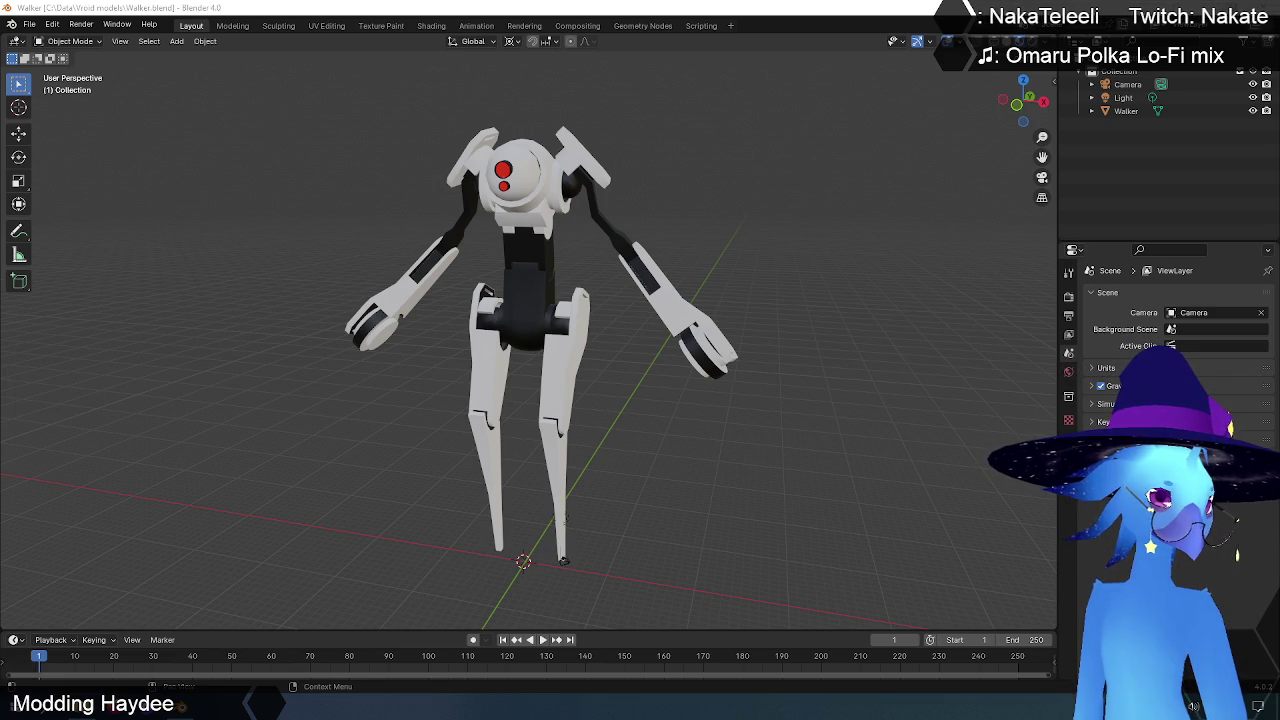
- Select the Walker mesh, switch it to Edit Mode, and briefly open the vertex menu
click(600, 228)
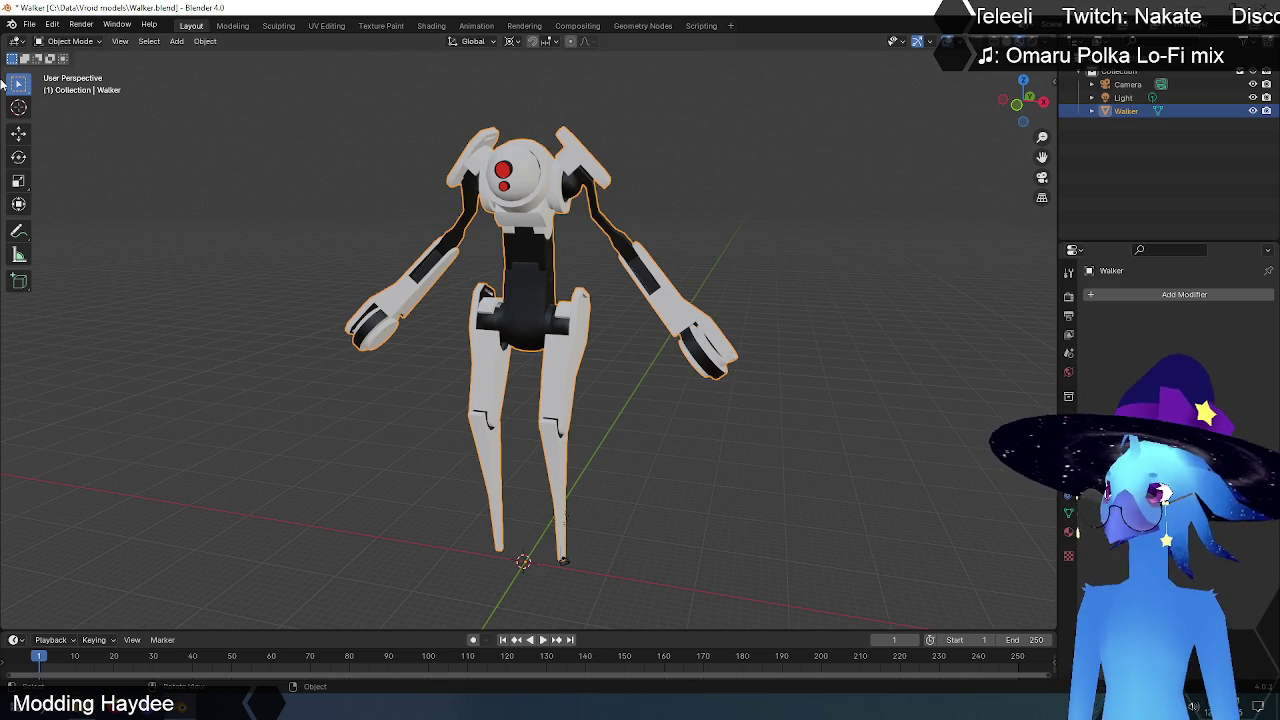
click(66, 41)
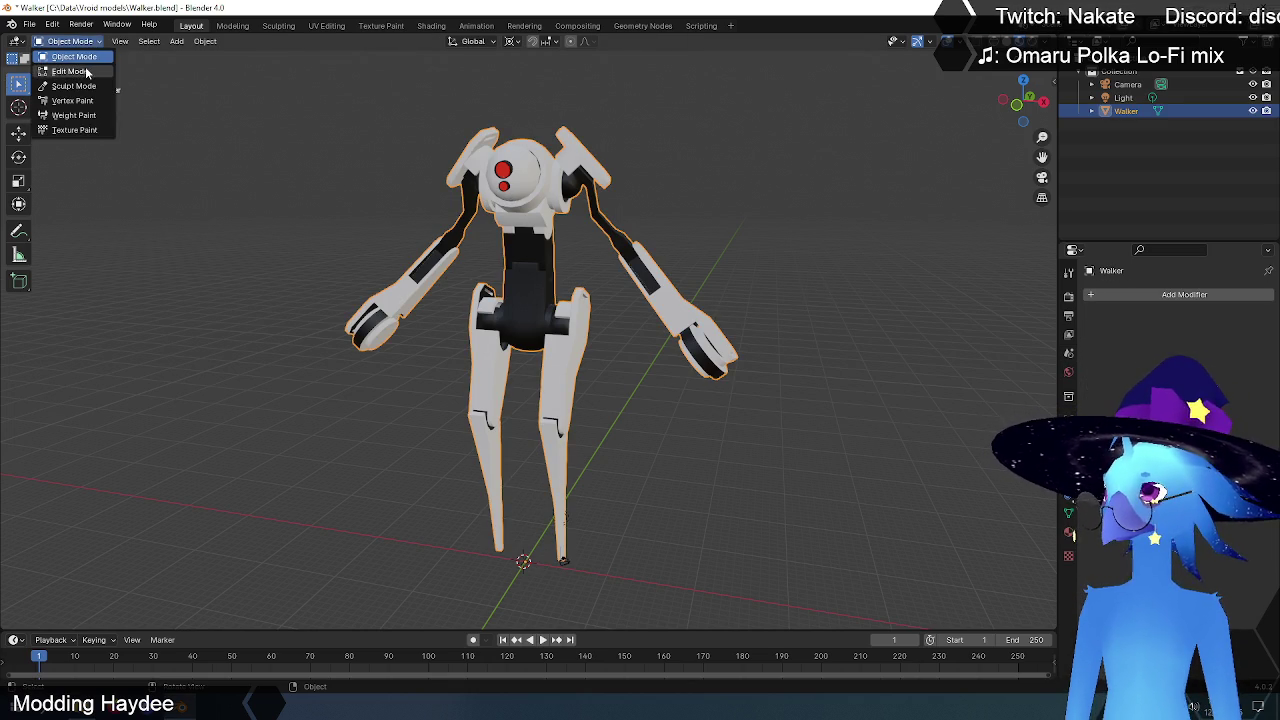
click(66, 66)
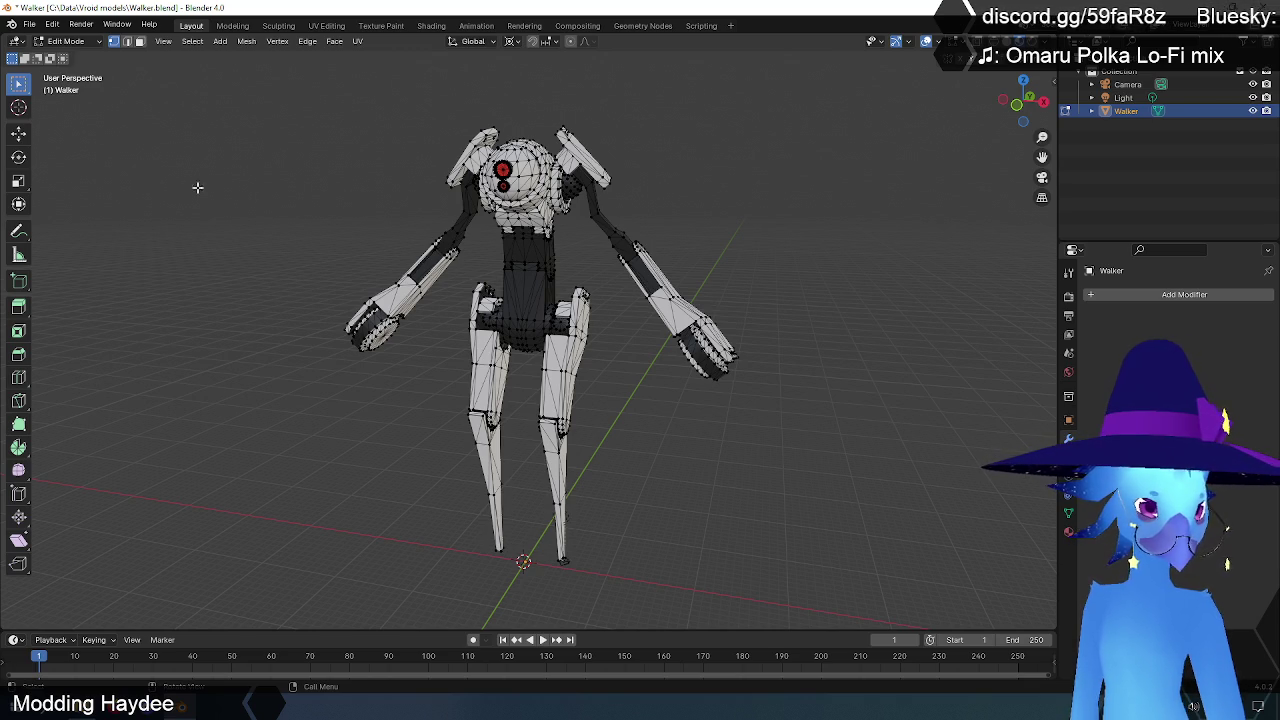
key(ctrl+v)
mouse_move(601, 377)
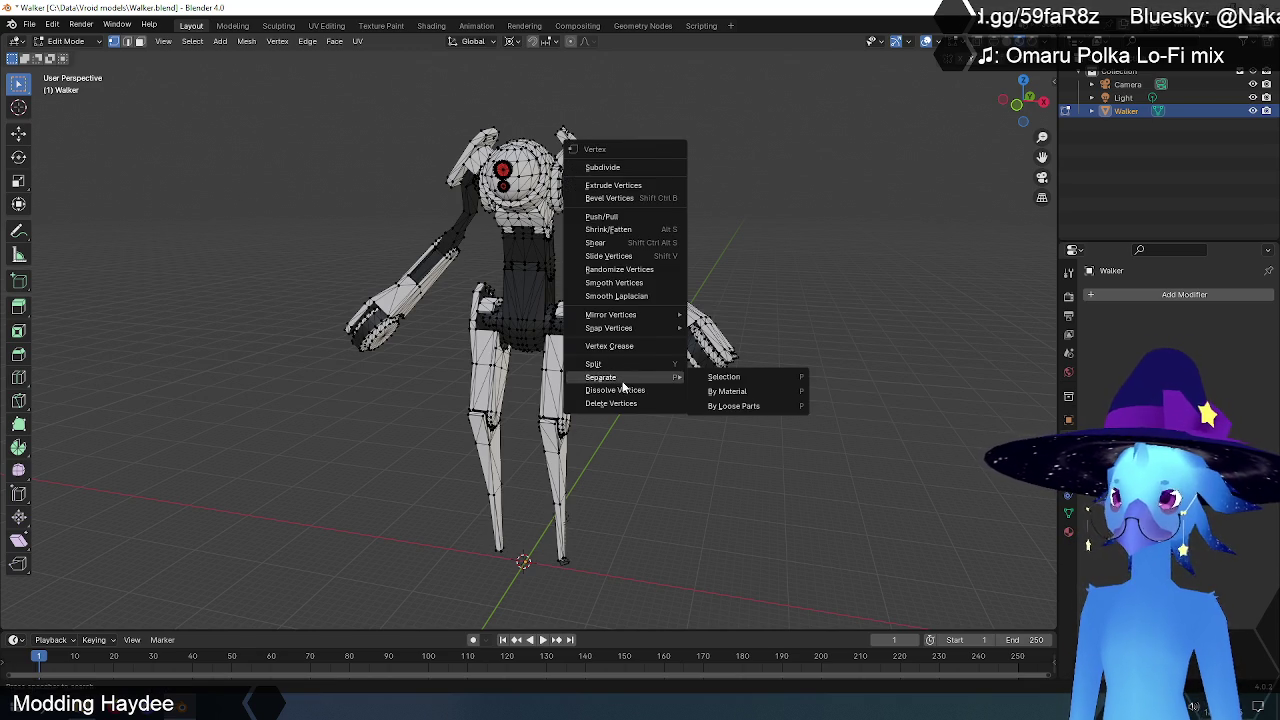
click(750, 391)
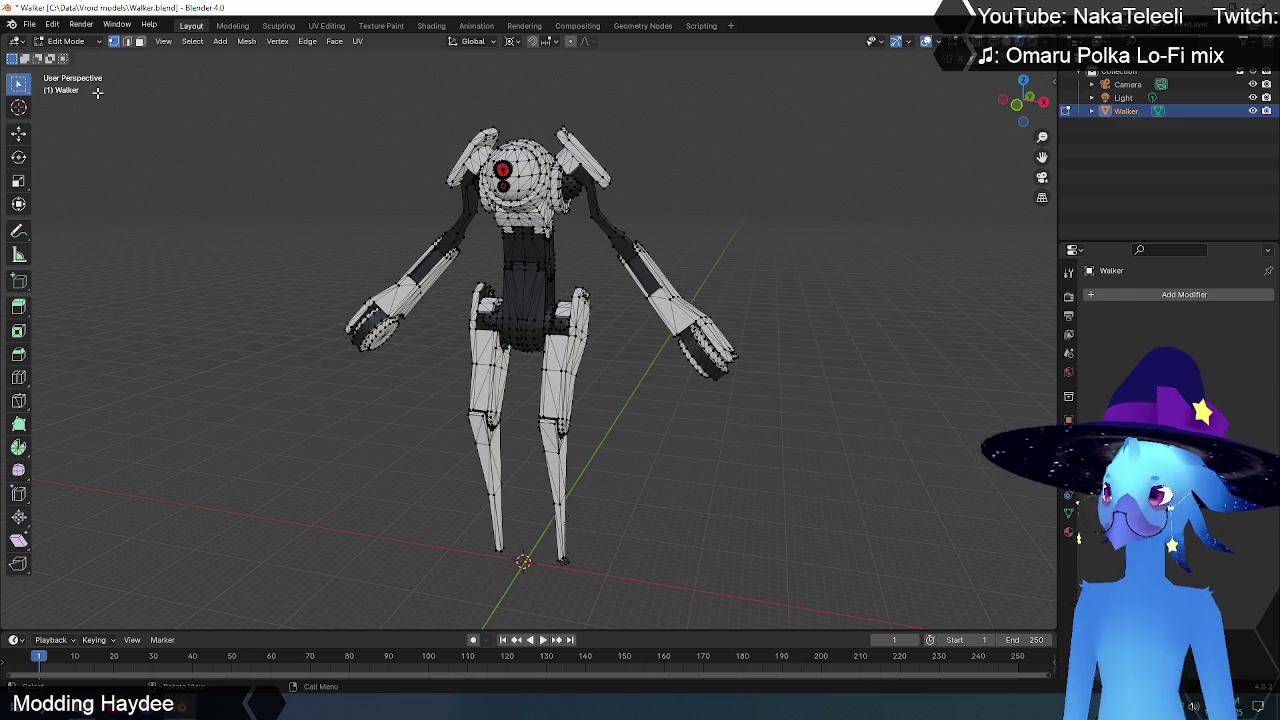
- Start a Haydee DMesh export and browse to the C:\Data\dmesh folder
click(29, 24)
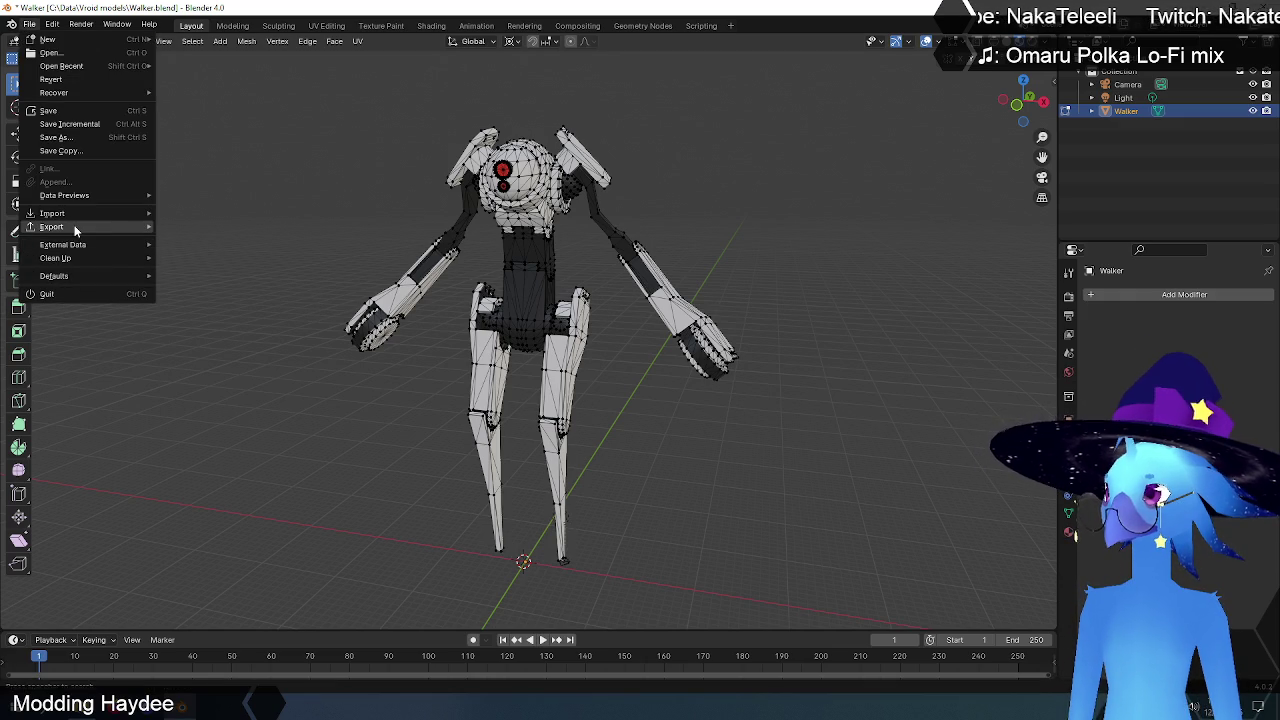
mouse_move(52, 226)
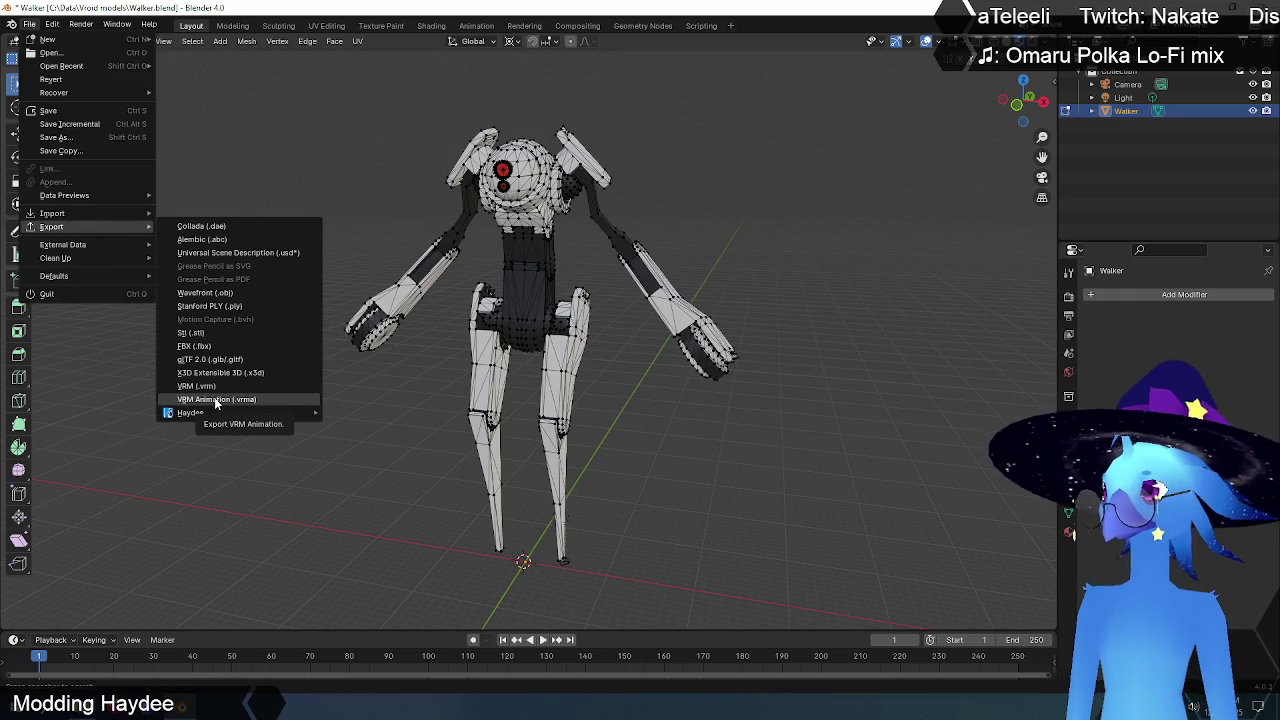
mouse_move(190, 412)
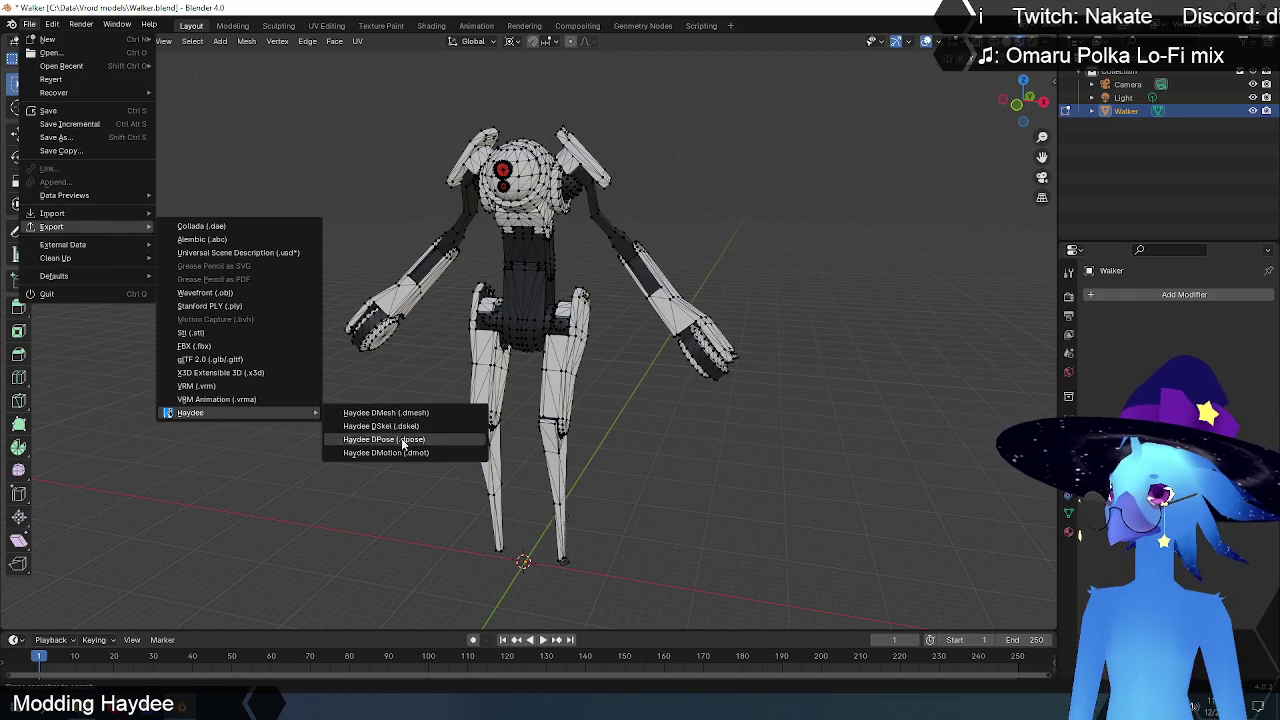
click(423, 415)
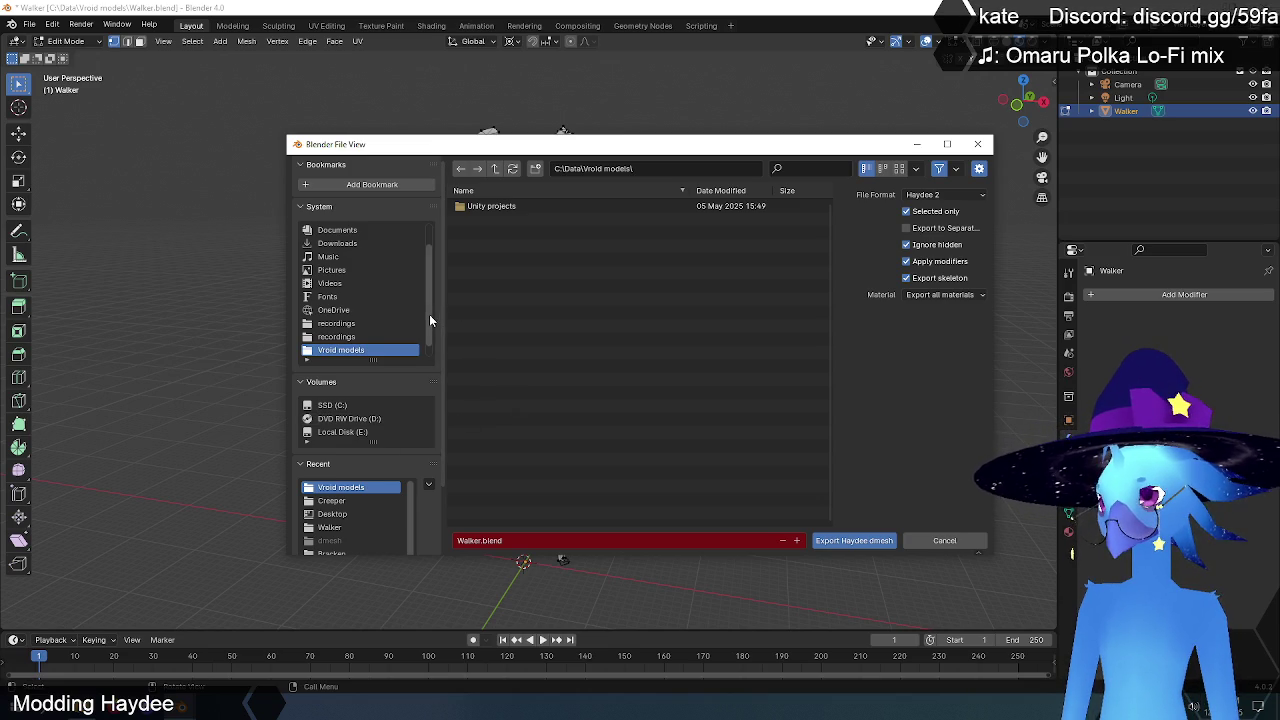
scroll(429, 314, up, 2)
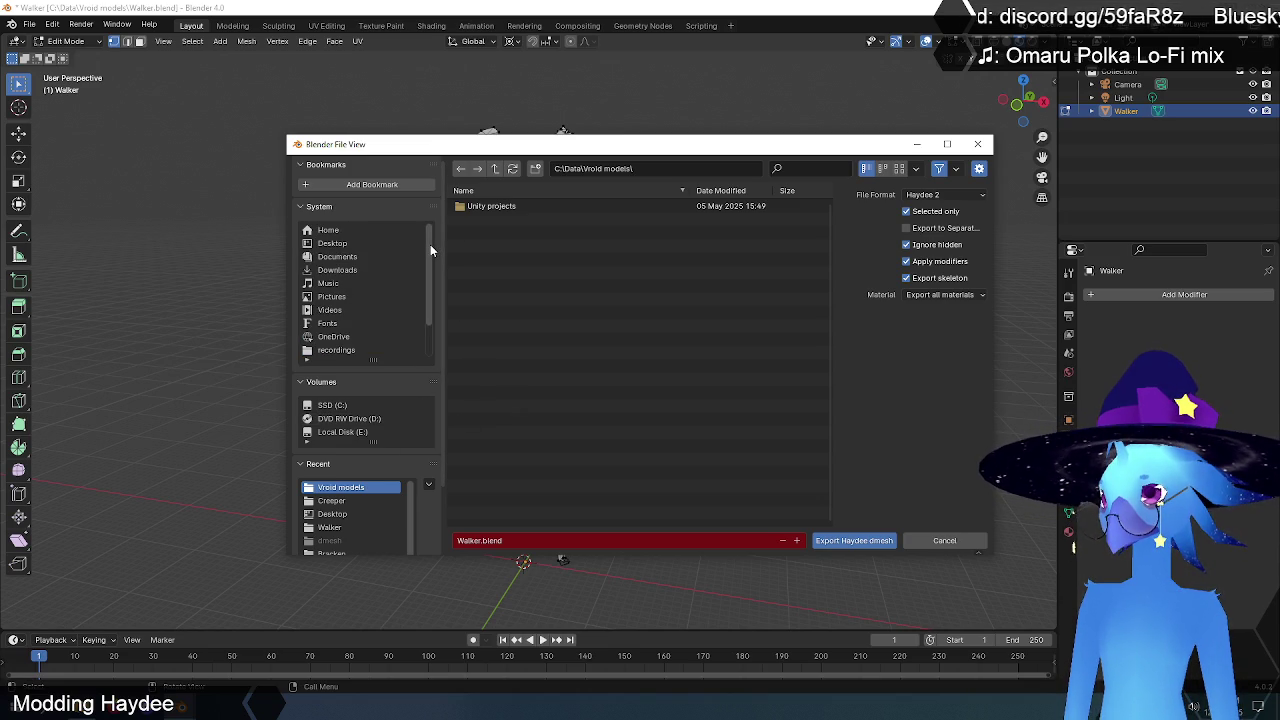
click(334, 246)
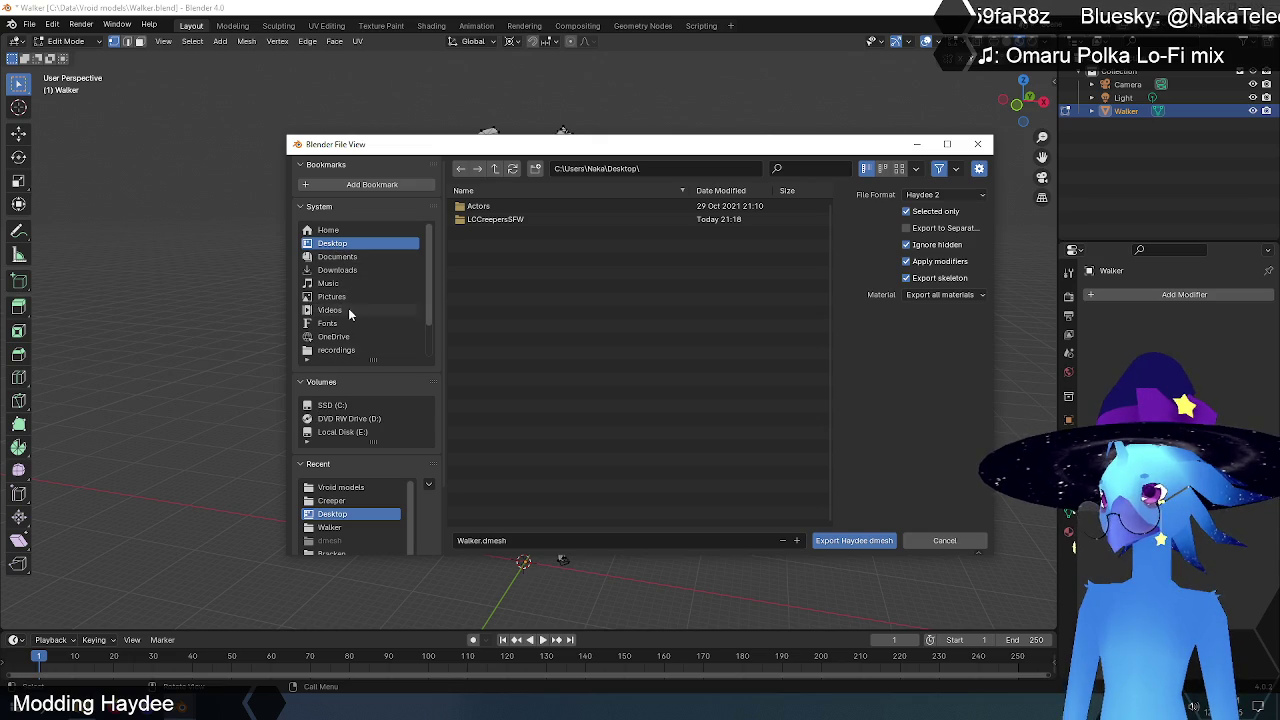
click(337, 408)
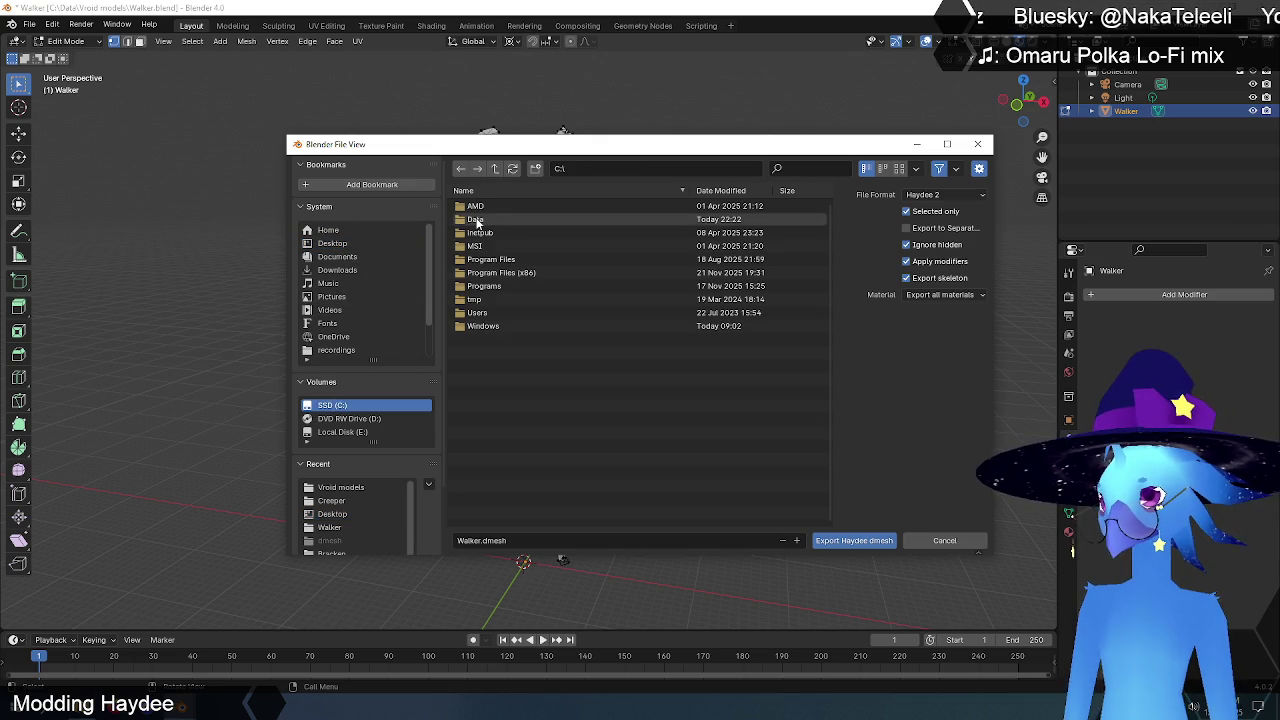
double_click(477, 220)
double_click(478, 206)
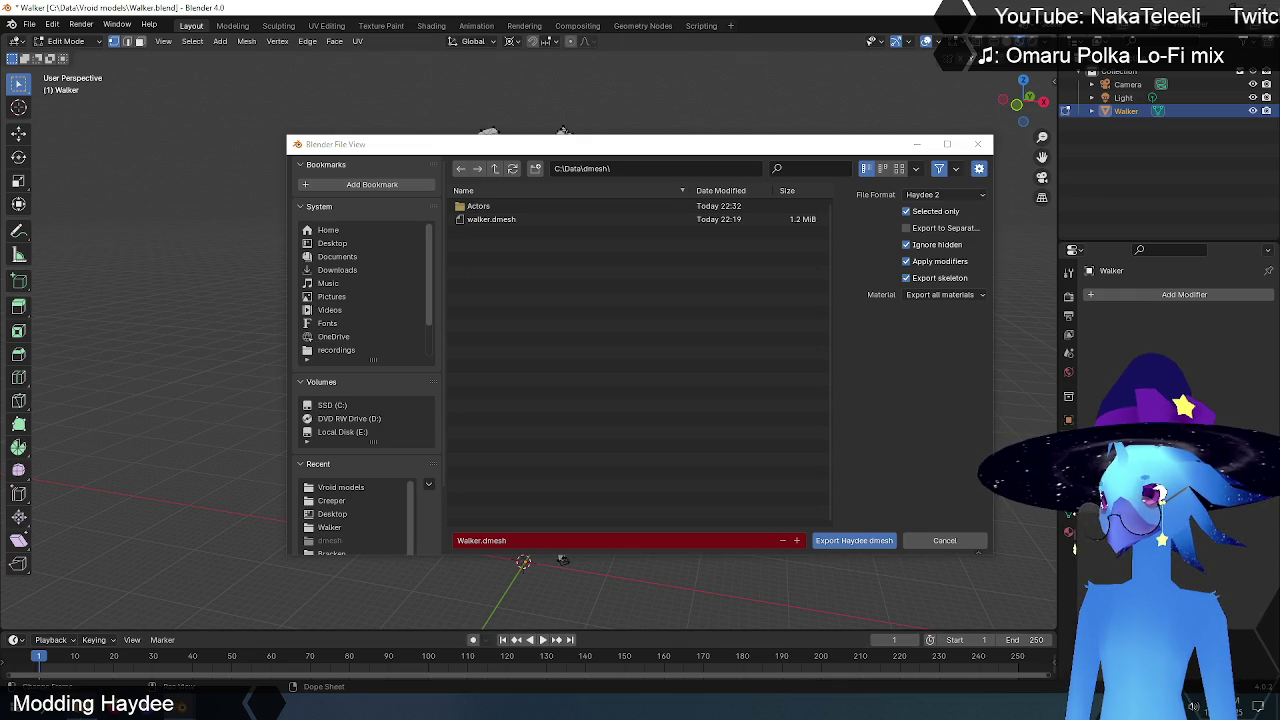
- Delete the old Actors folder and walker.dmesh from dmesh in File Explorer
key(super+e)
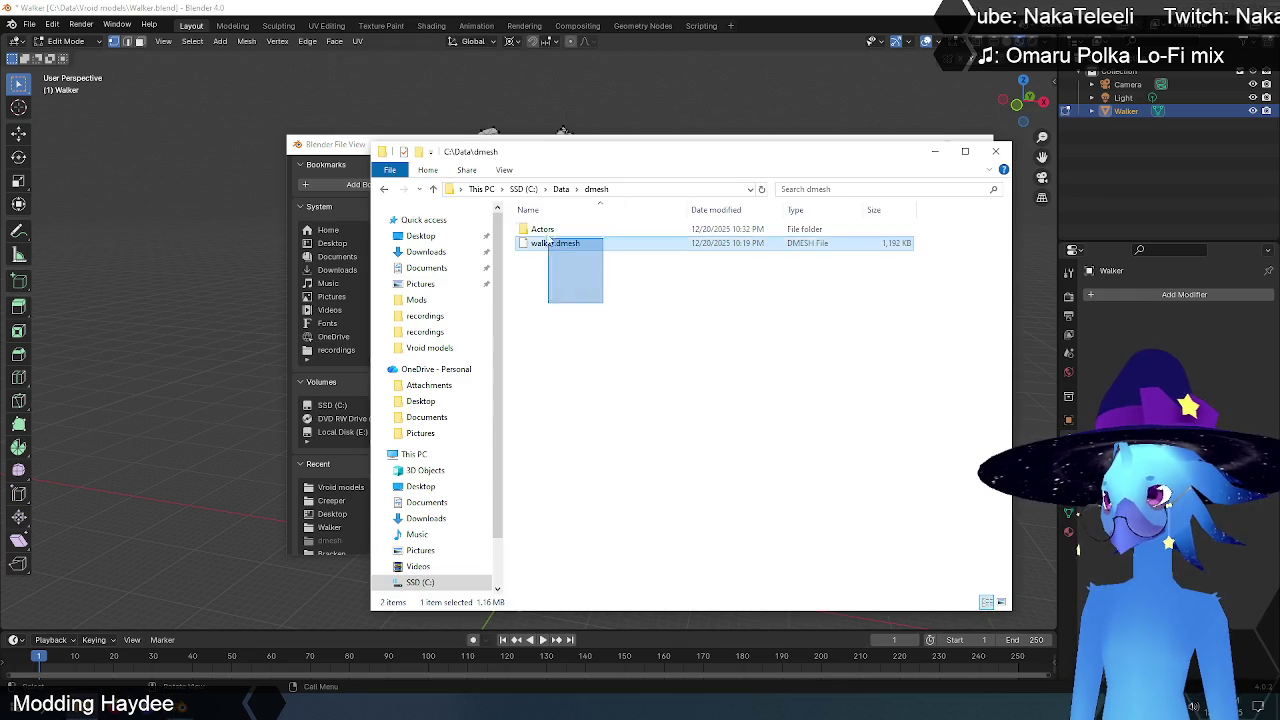
drag(607, 306, 545, 224)
key(Delete)
- Refresh the now-empty dmesh folder and export Walker.dmesh into it
click(352, 148)
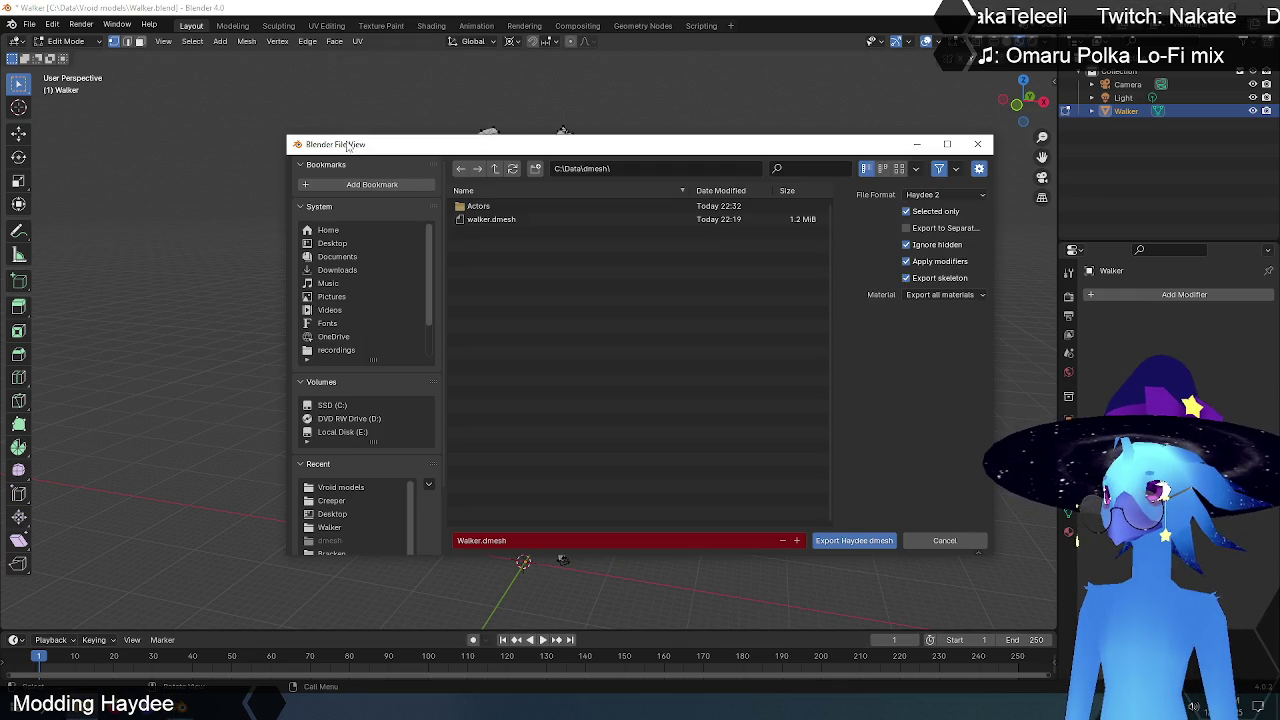
click(494, 168)
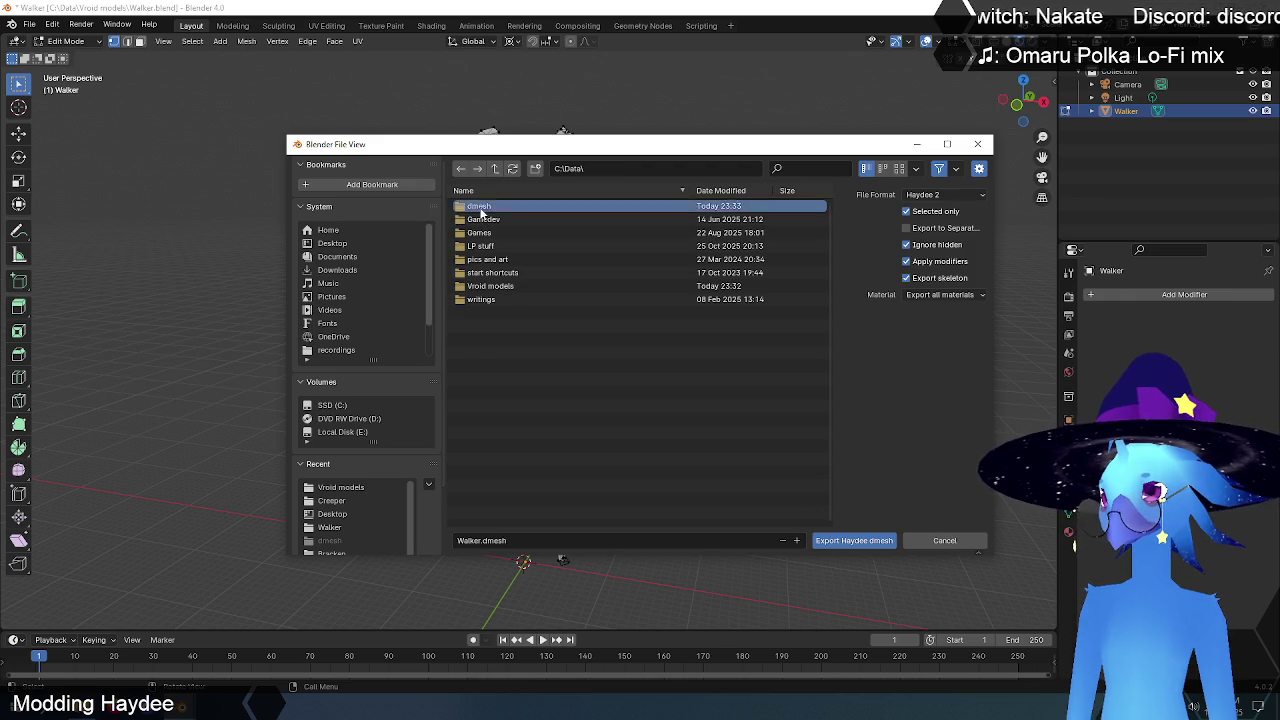
click(480, 207)
click(854, 540)
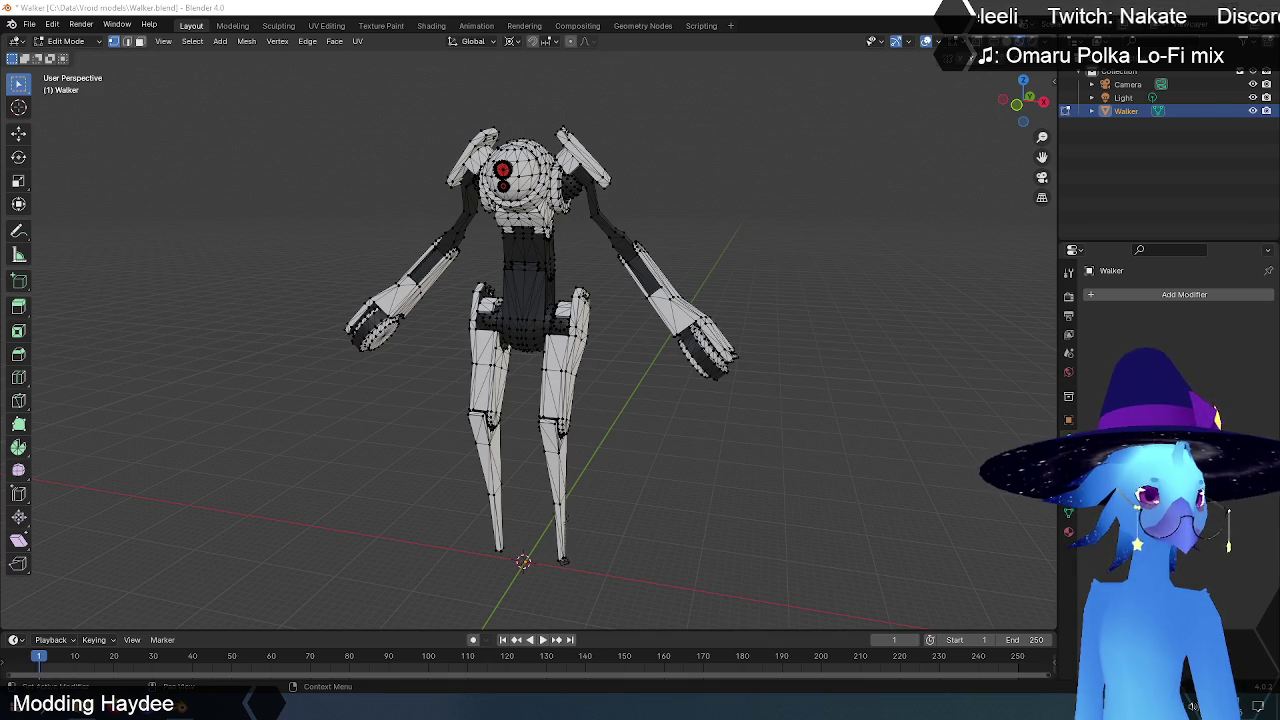
key(alt+Tab)
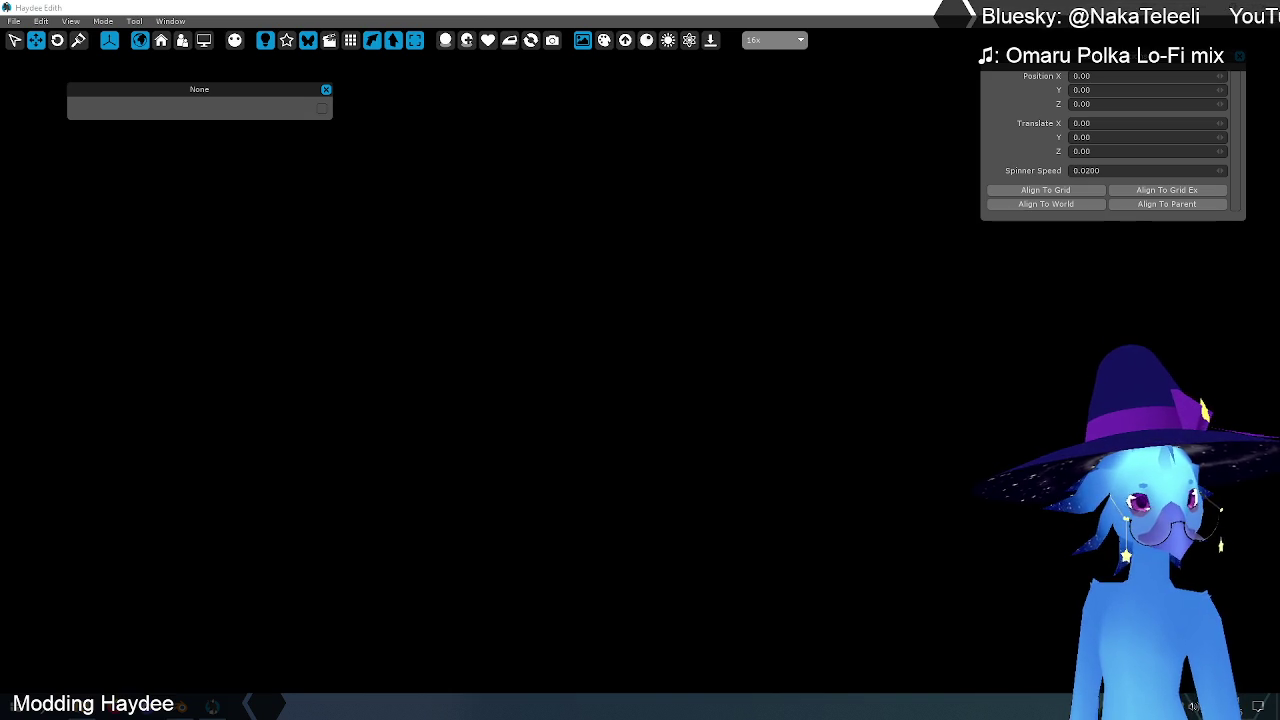
- Choose Spawn > Geometry > Model from the viewport's context menu
right_click(566, 373)
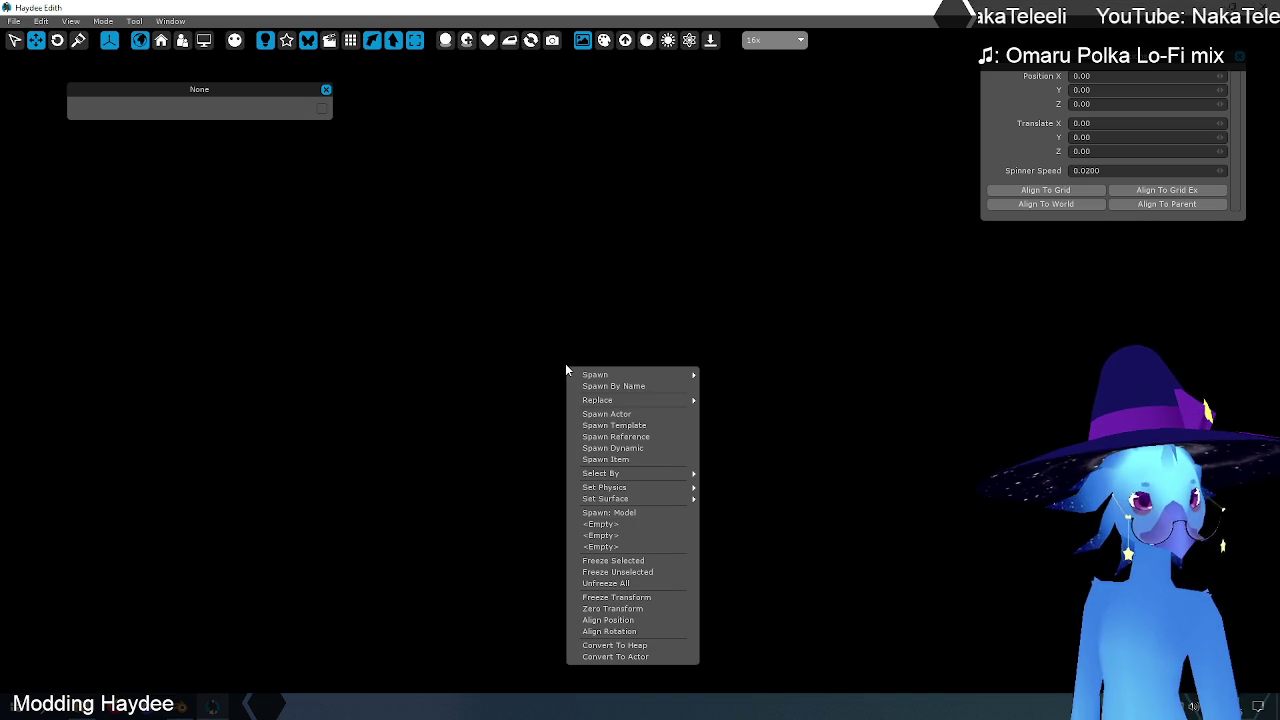
mouse_move(632, 374)
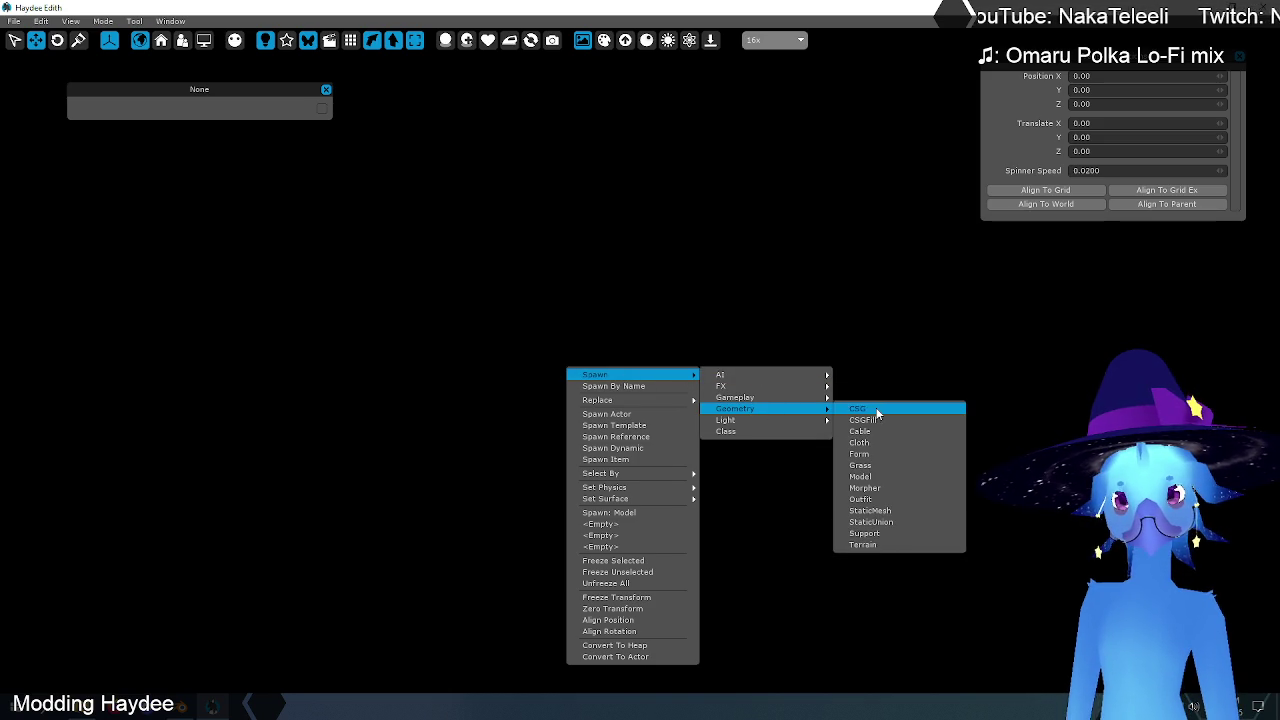
mouse_move(765, 408)
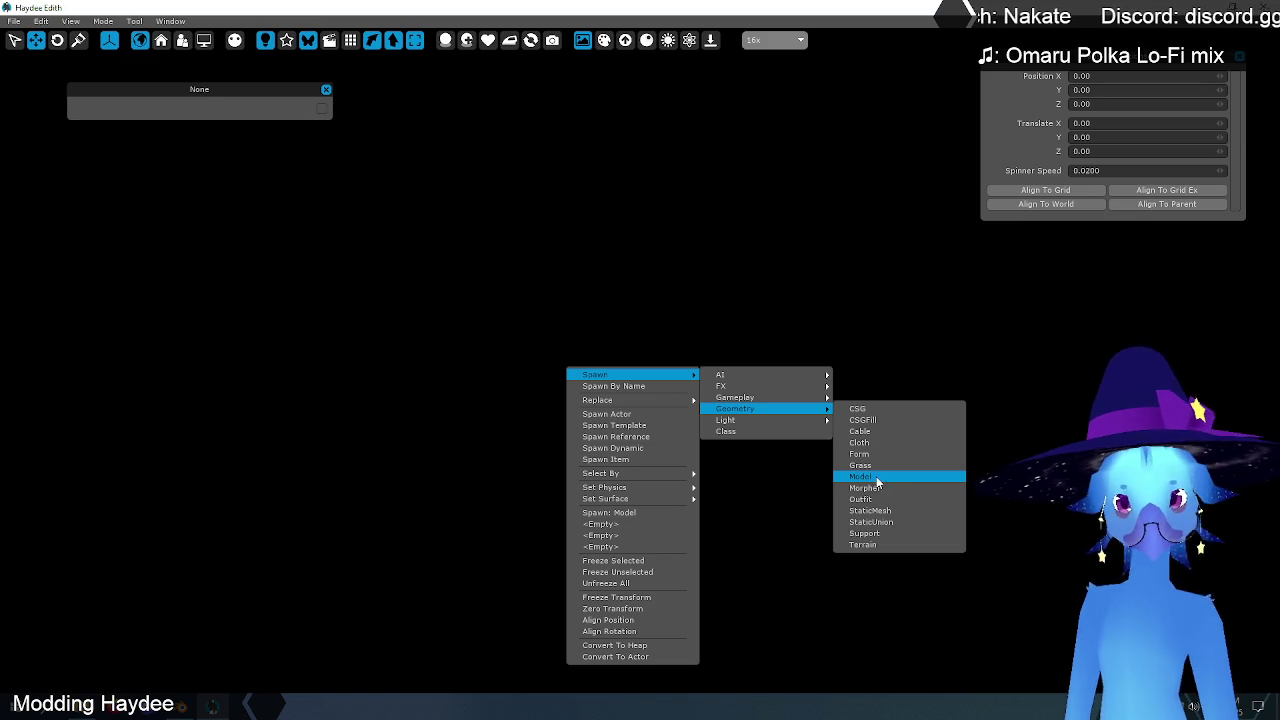
click(880, 478)
- Pick Walker.dmesh and import it, creating actor Walker000
click(242, 183)
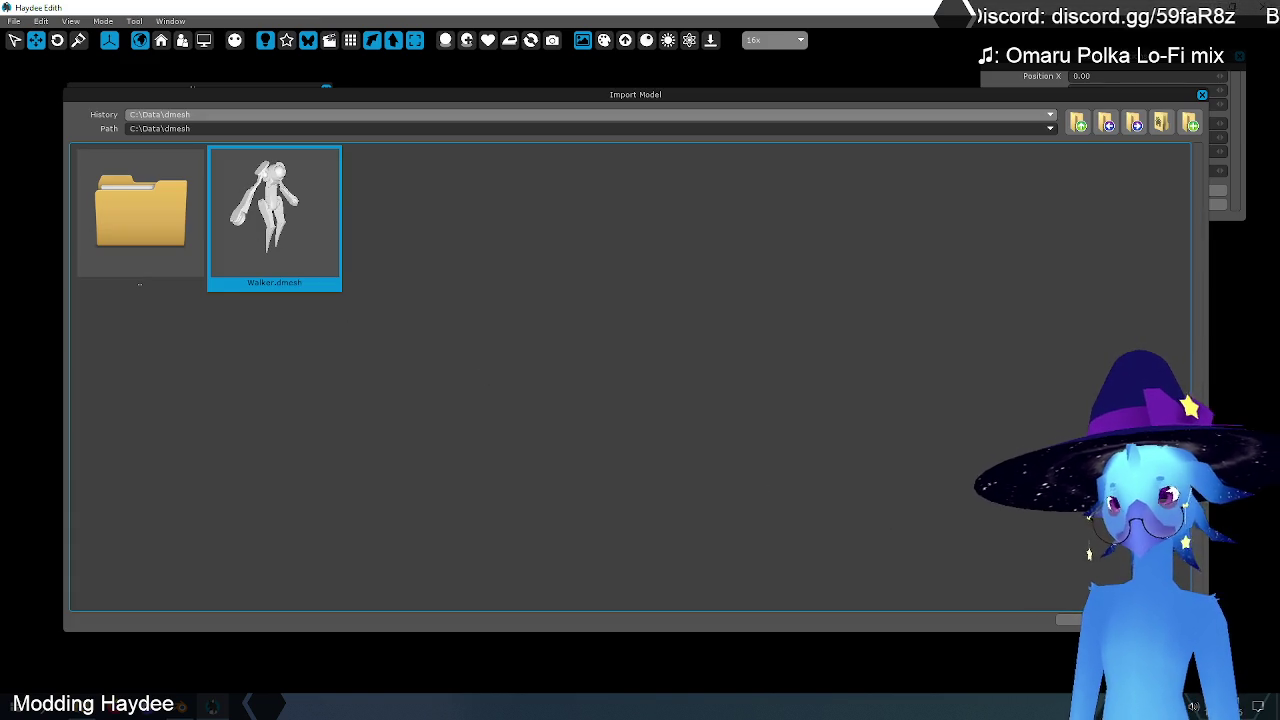
key(Return)
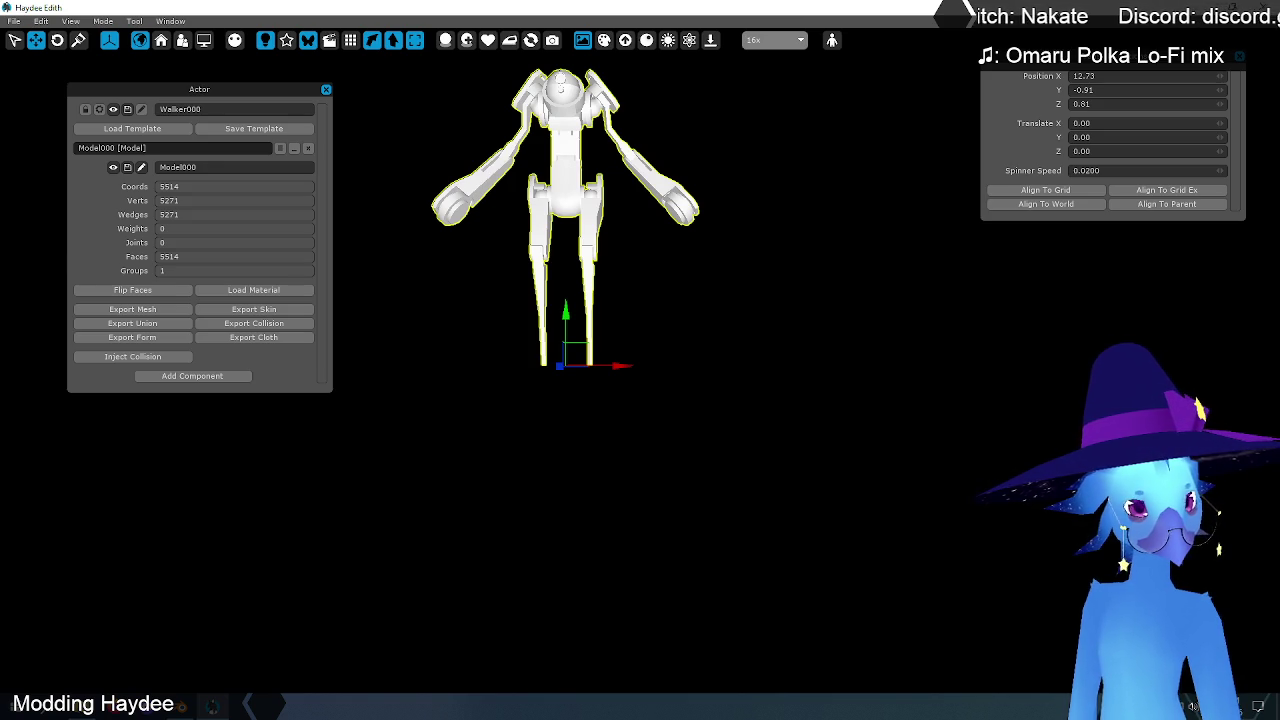
click(782, 346)
click(589, 201)
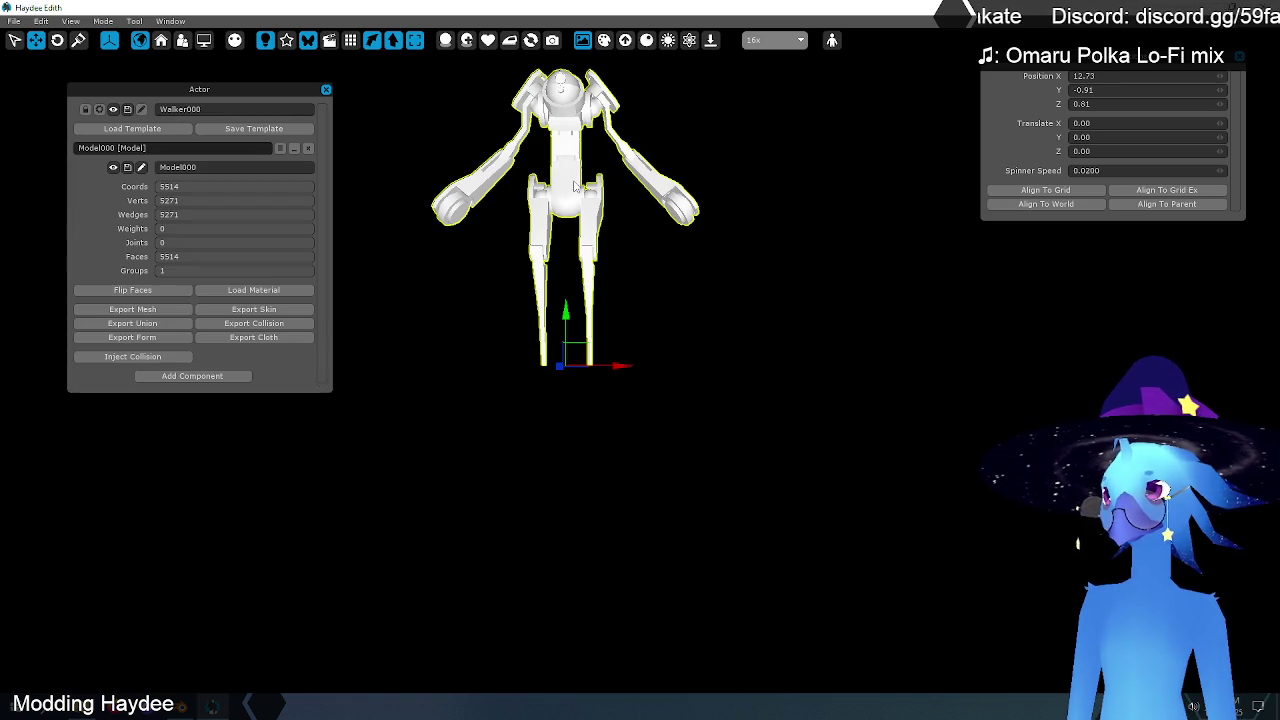
click(157, 310)
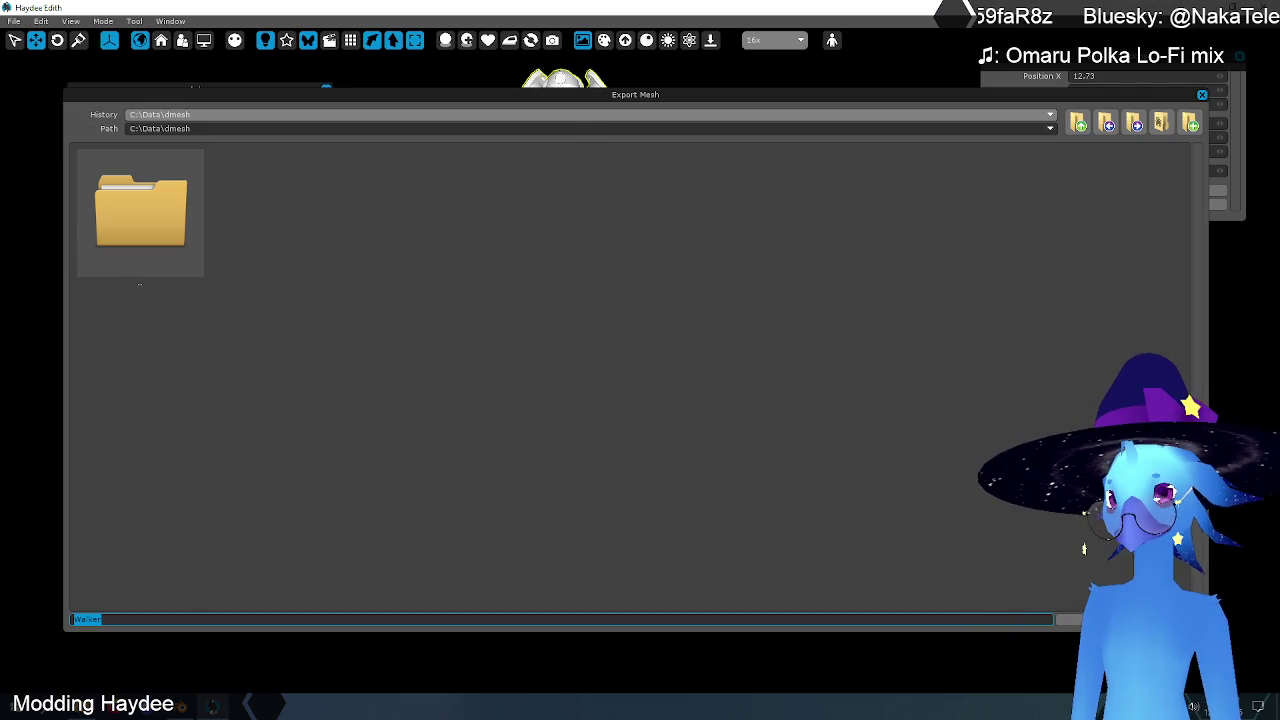
key(Return)
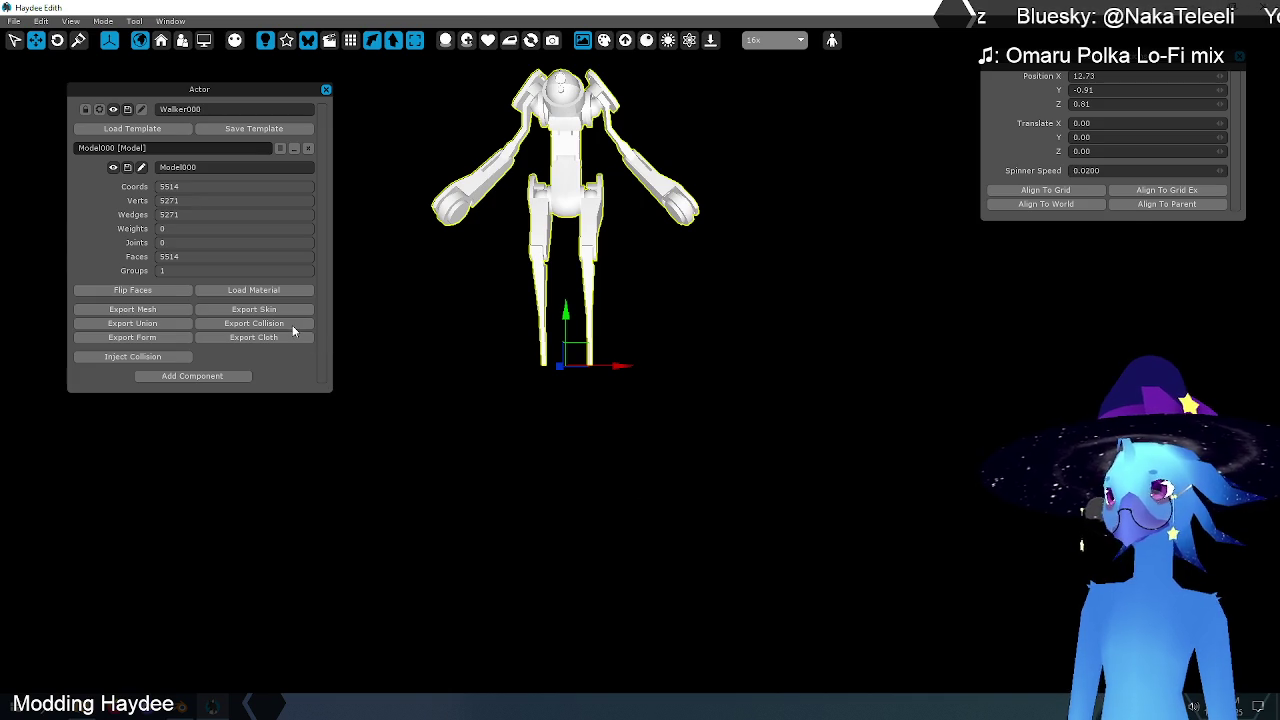
click(279, 313)
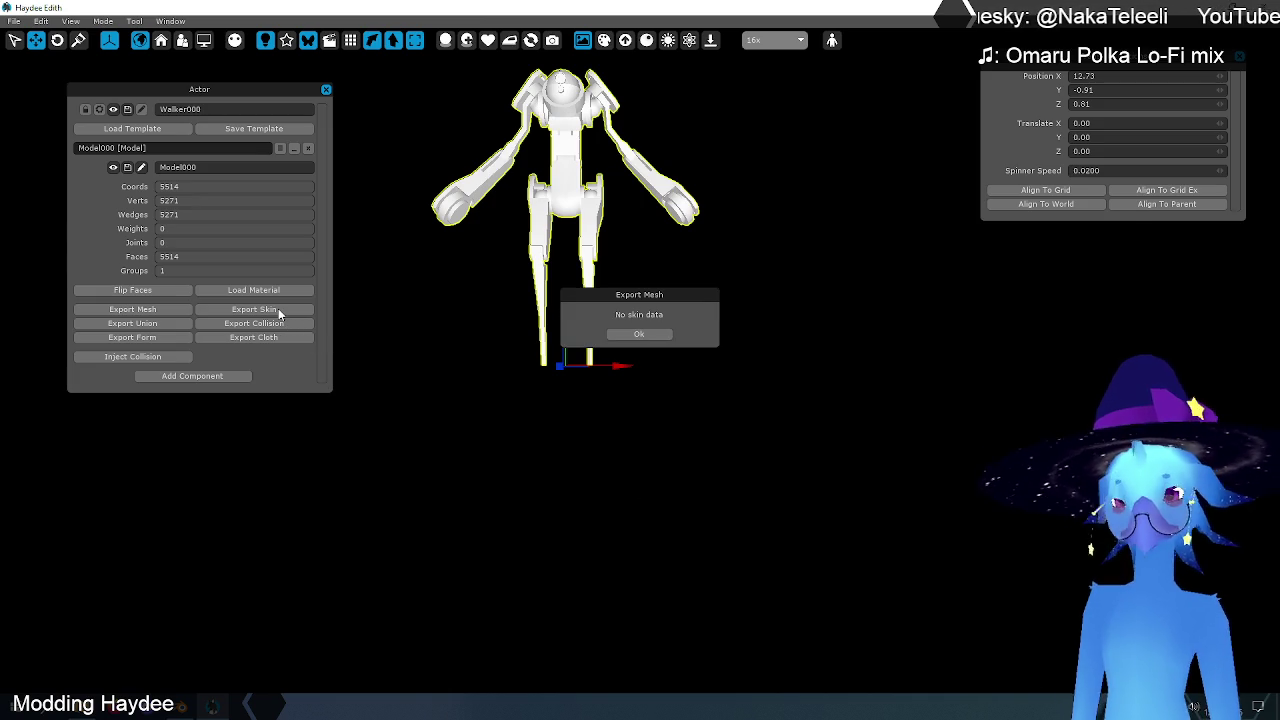
click(632, 334)
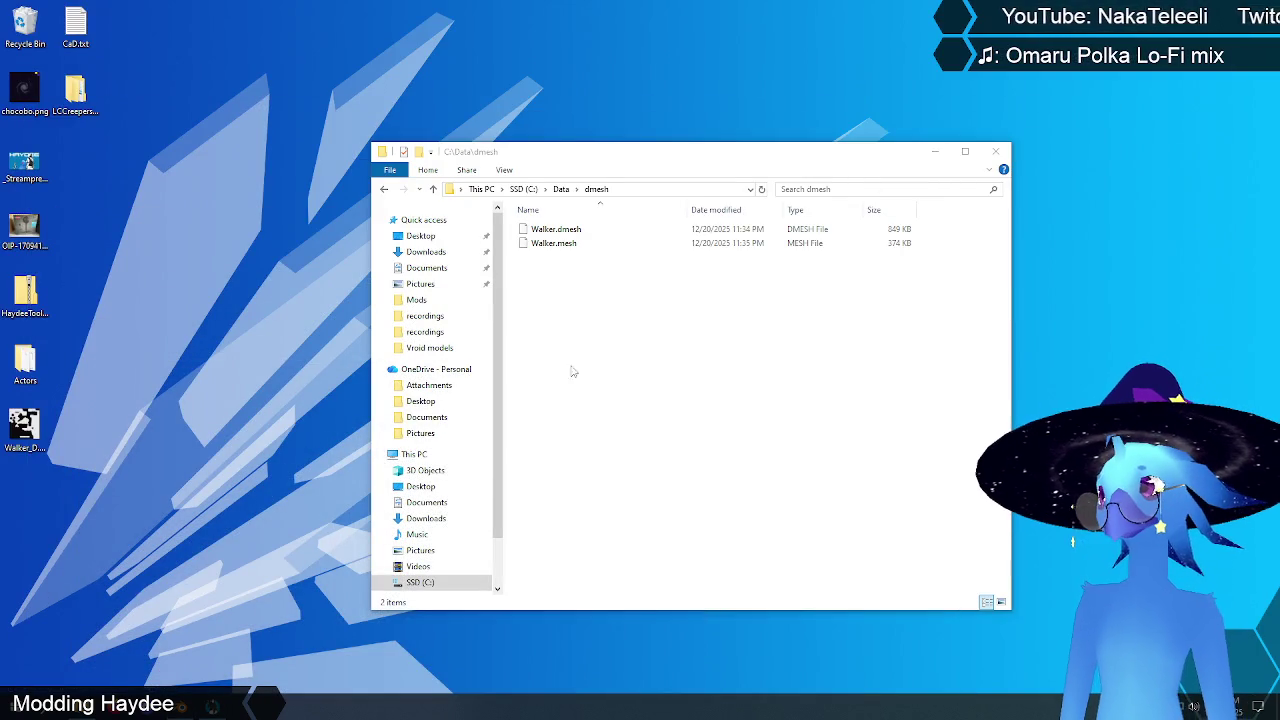
- Right-drag Walker_D.png from the desktop and copy it into C:\Data\dmesh
click(573, 369)
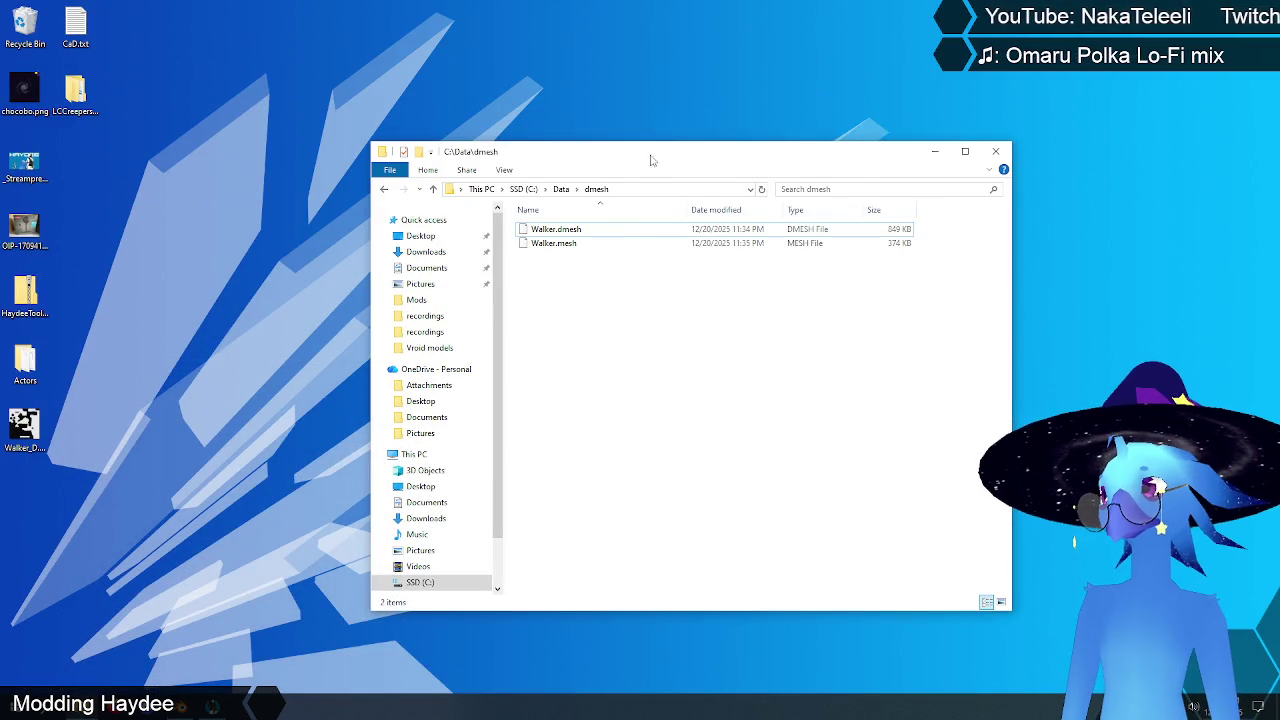
drag(651, 164, 683, 159)
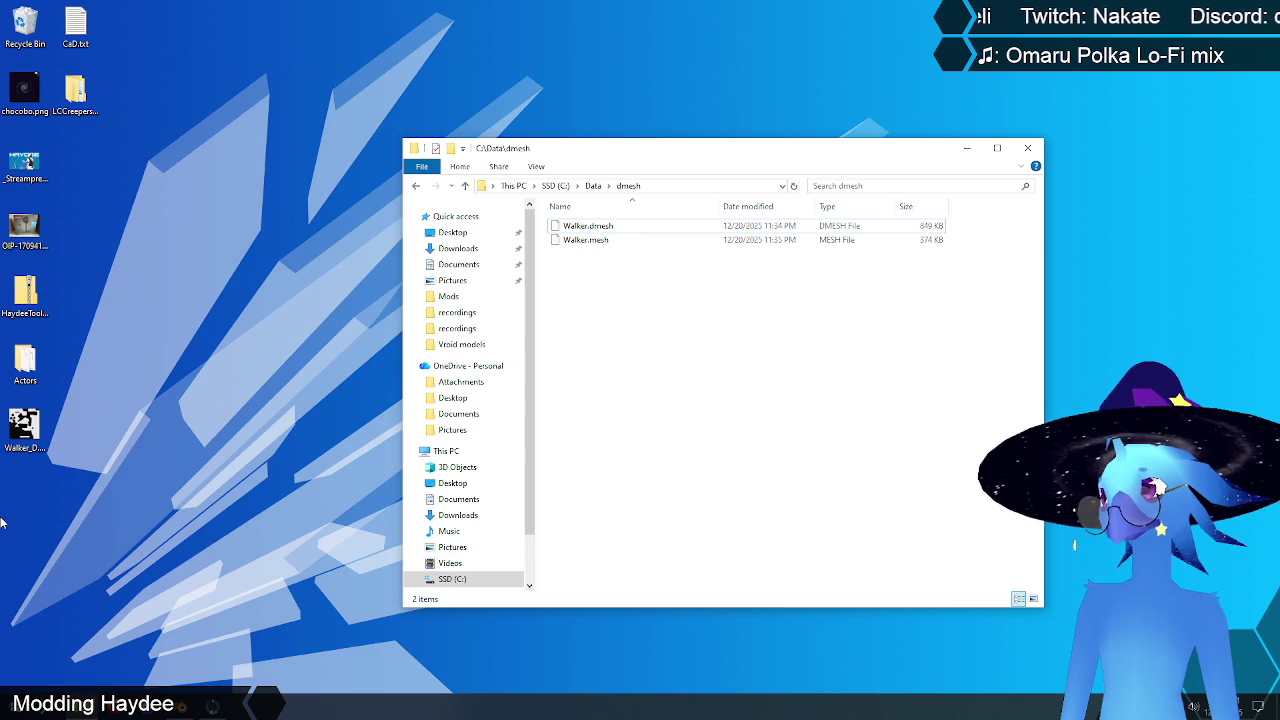
click(24, 428)
right_drag(24, 428, 584, 404)
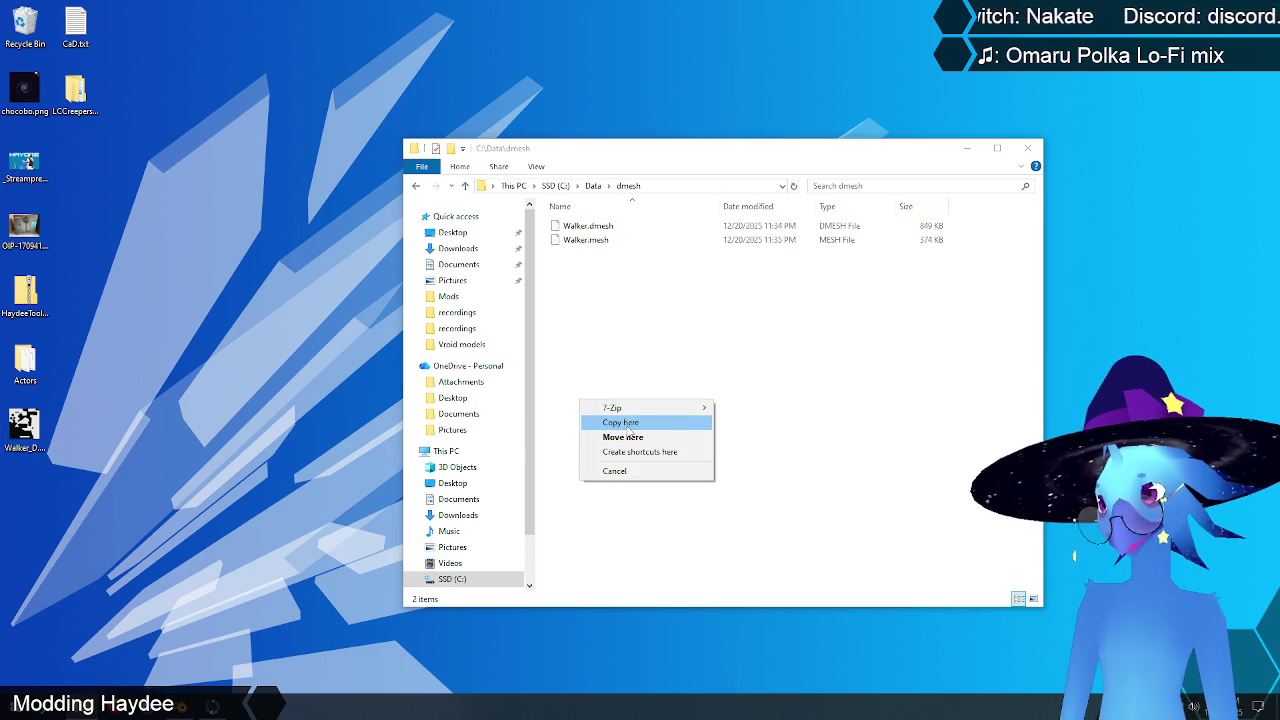
click(620, 423)
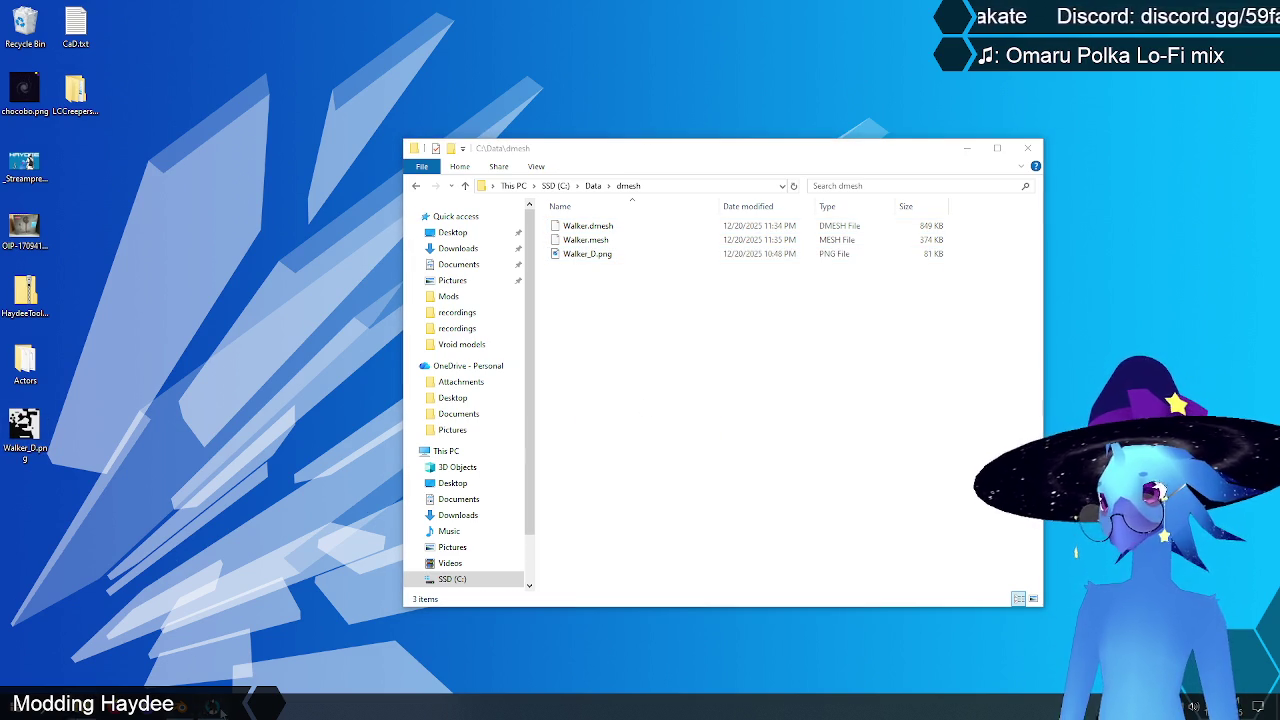
key(alt+Tab)
- Start a new empty scene with File > New
middle_drag(608, 291, 620, 300)
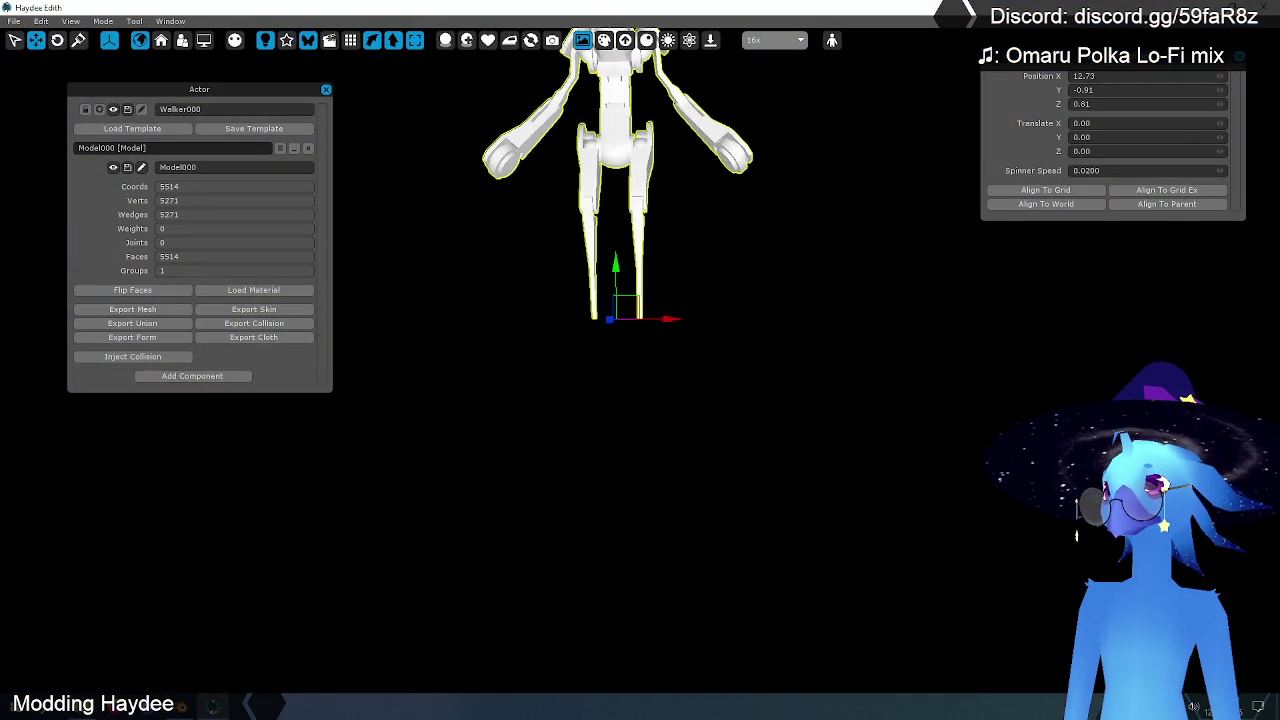
click(14, 21)
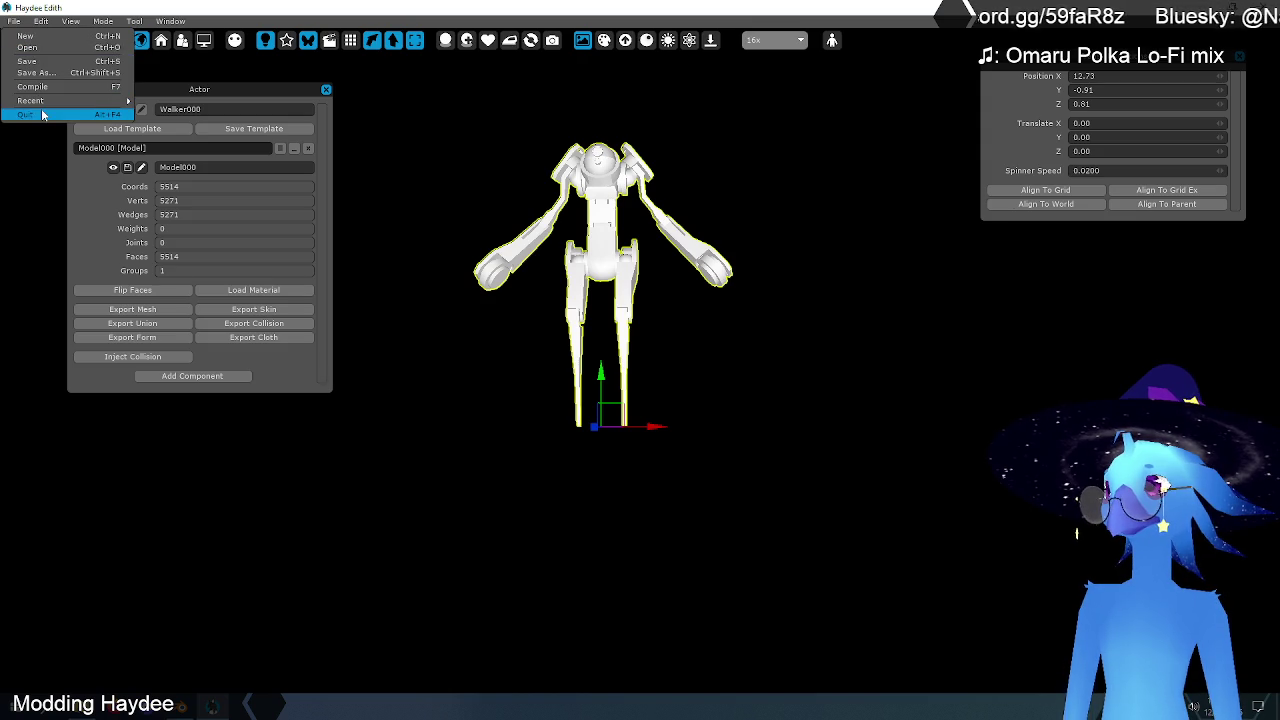
click(22, 36)
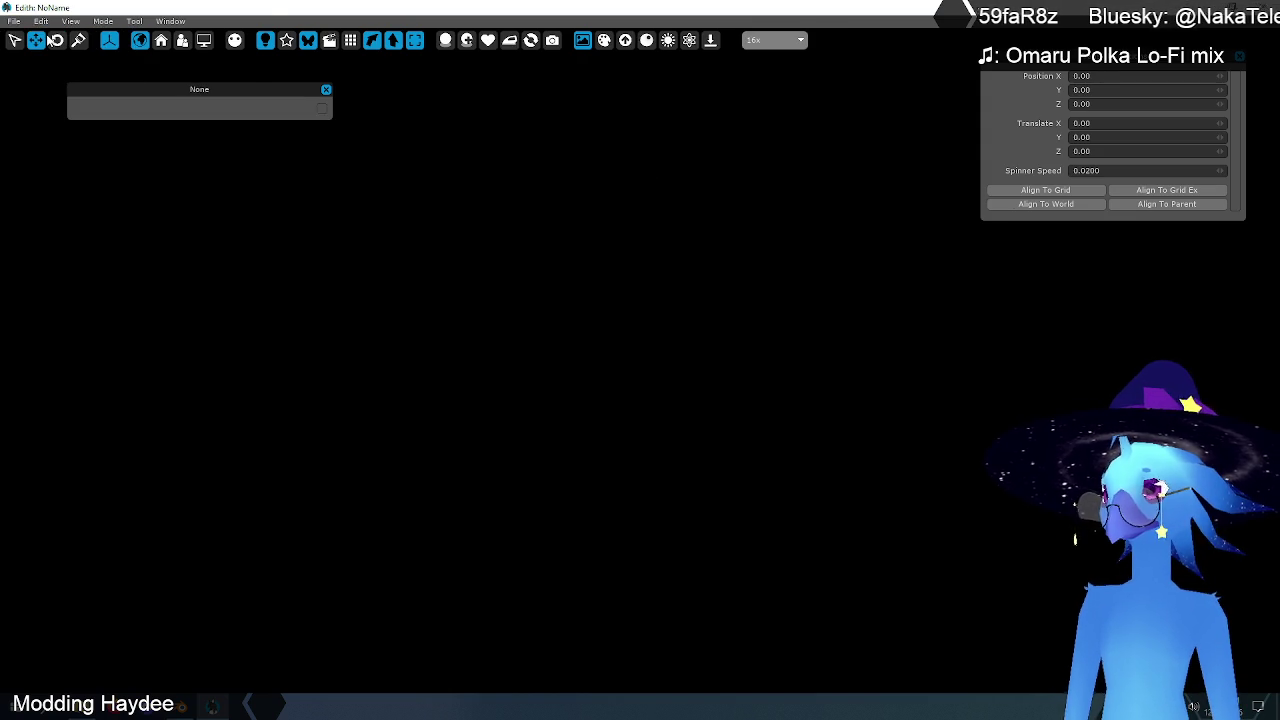
- Spawn Walker.dmesh as a geometry model, deleting an accidentally spawned actor first
right_click(646, 261)
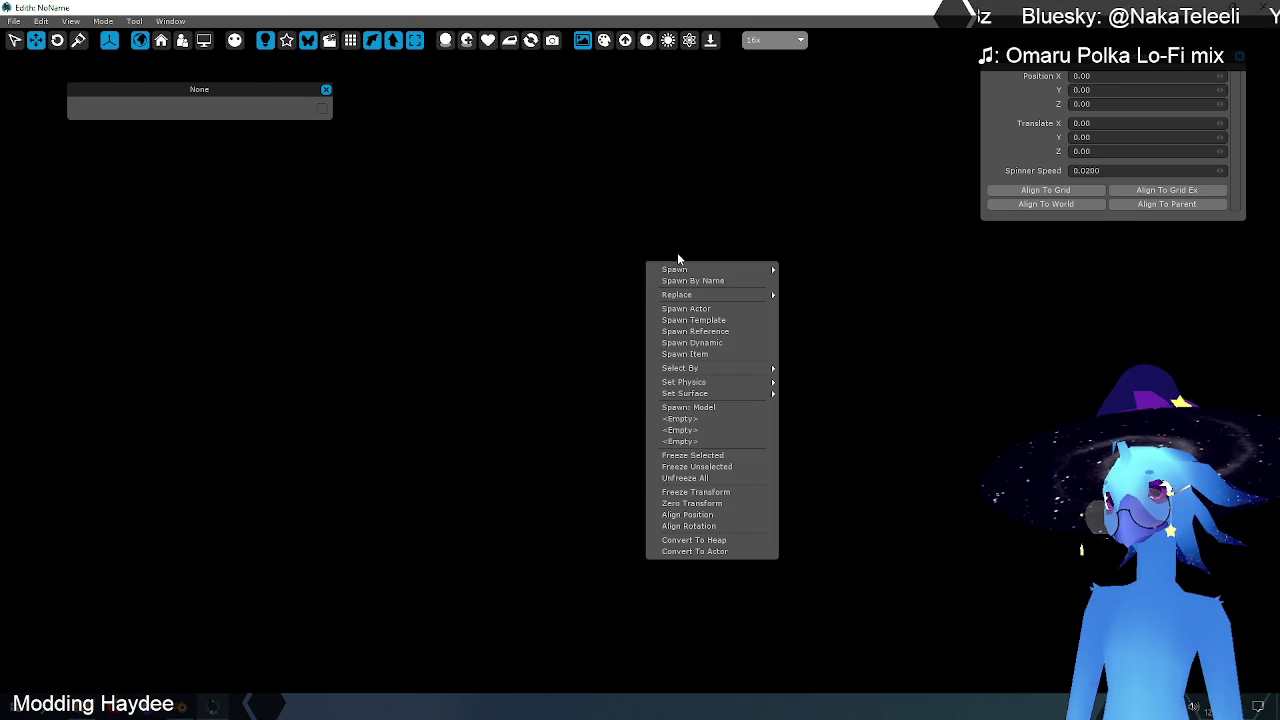
click(699, 310)
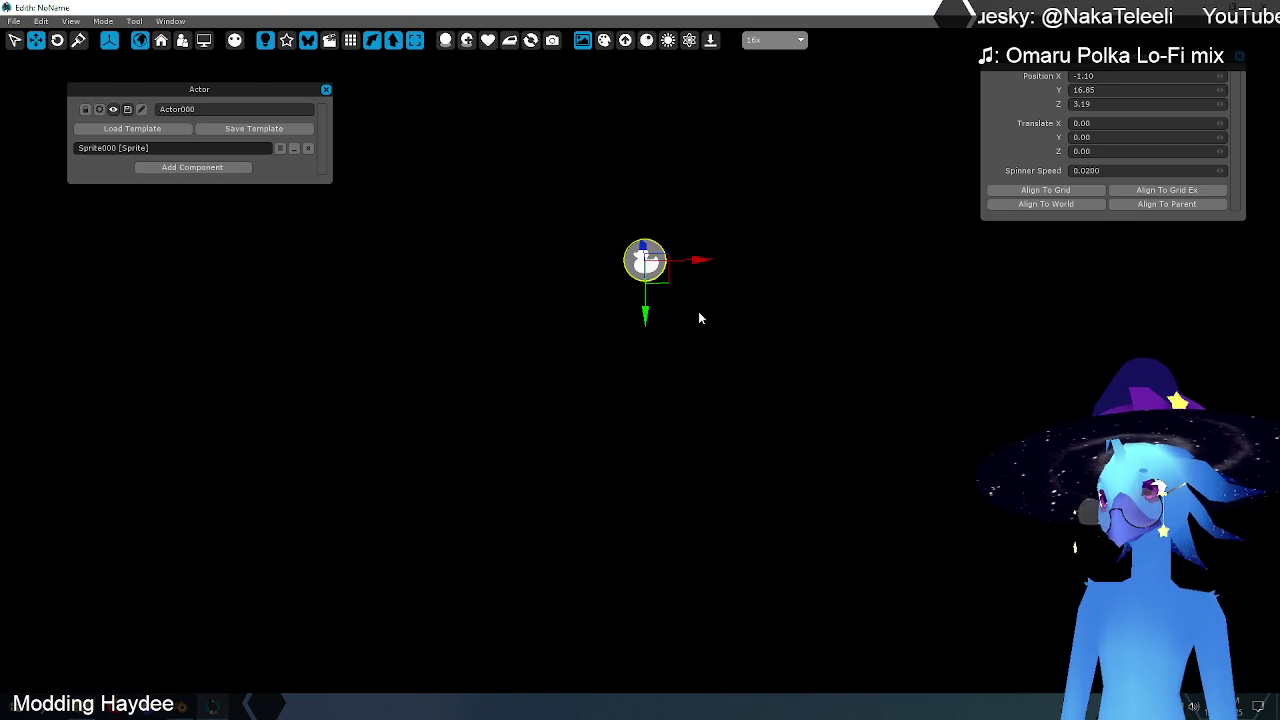
key(Delete)
right_click(699, 316)
mouse_move(728, 320)
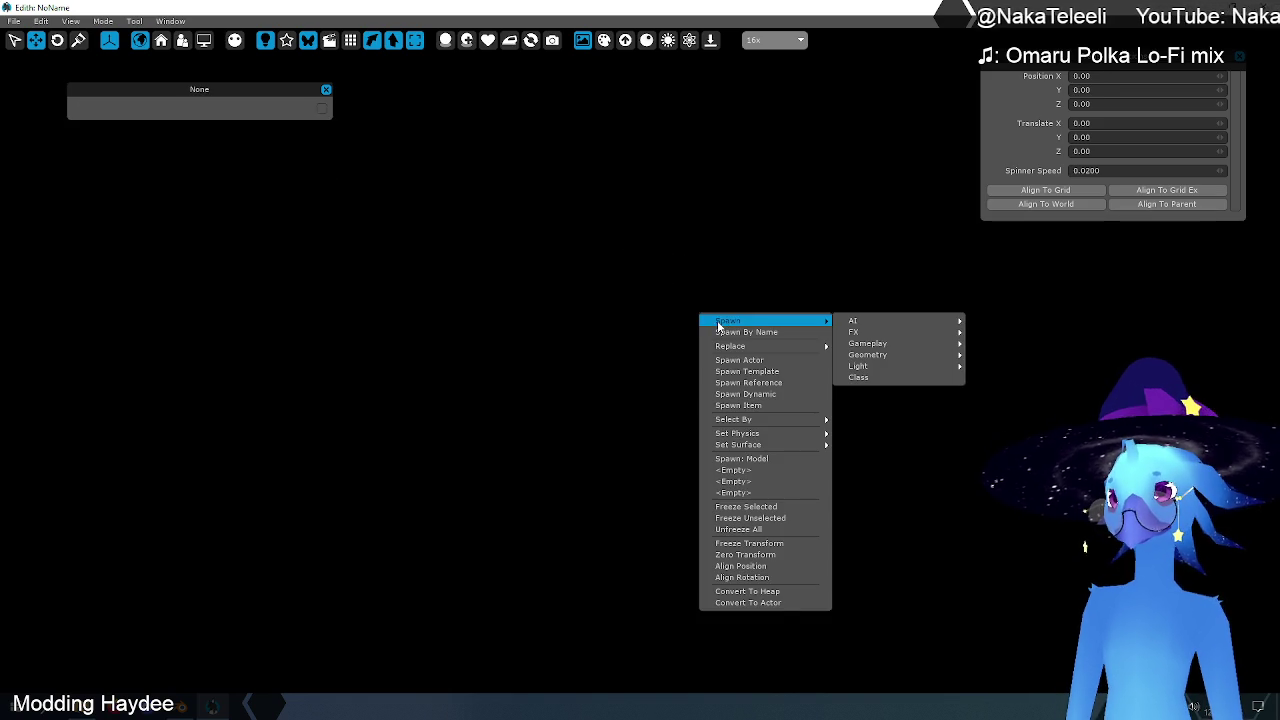
mouse_move(867, 354)
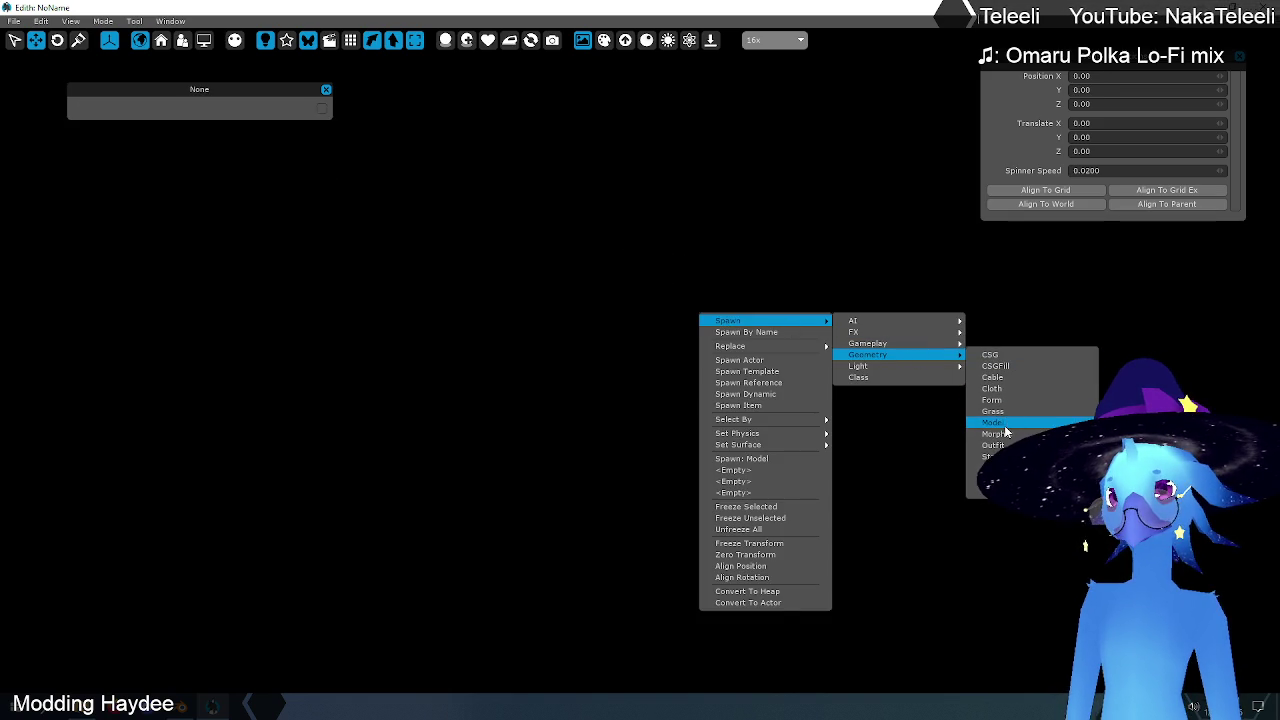
click(1006, 424)
click(274, 215)
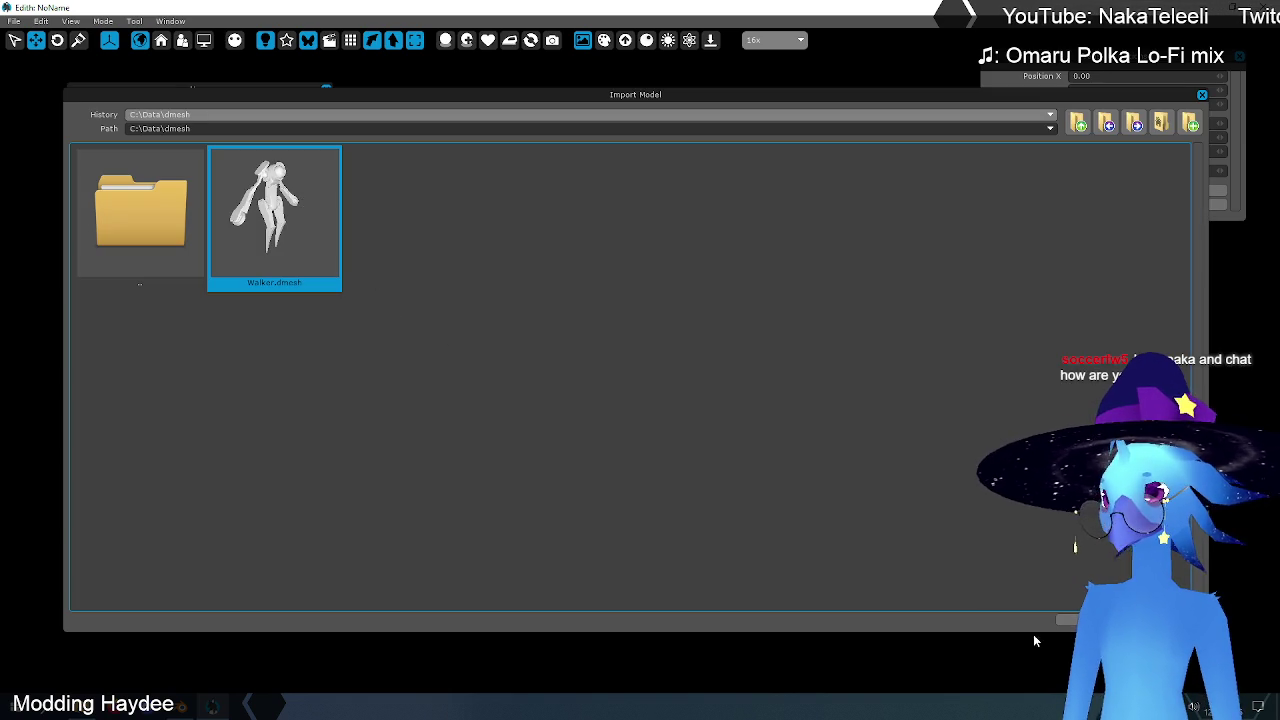
double_click(274, 215)
mouse_move(821, 250)
middle_down()
mouse_move(780, 262)
mouse_move(818, 250)
middle_up()
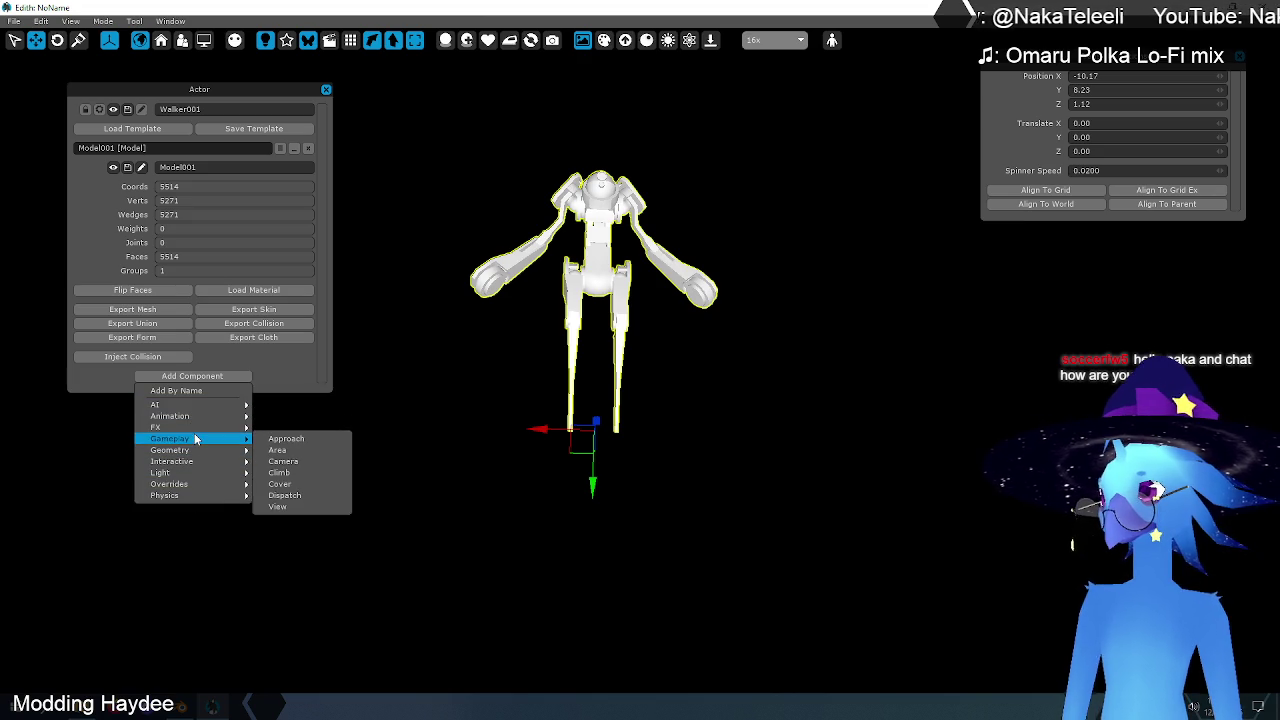
mouse_move(170, 484)
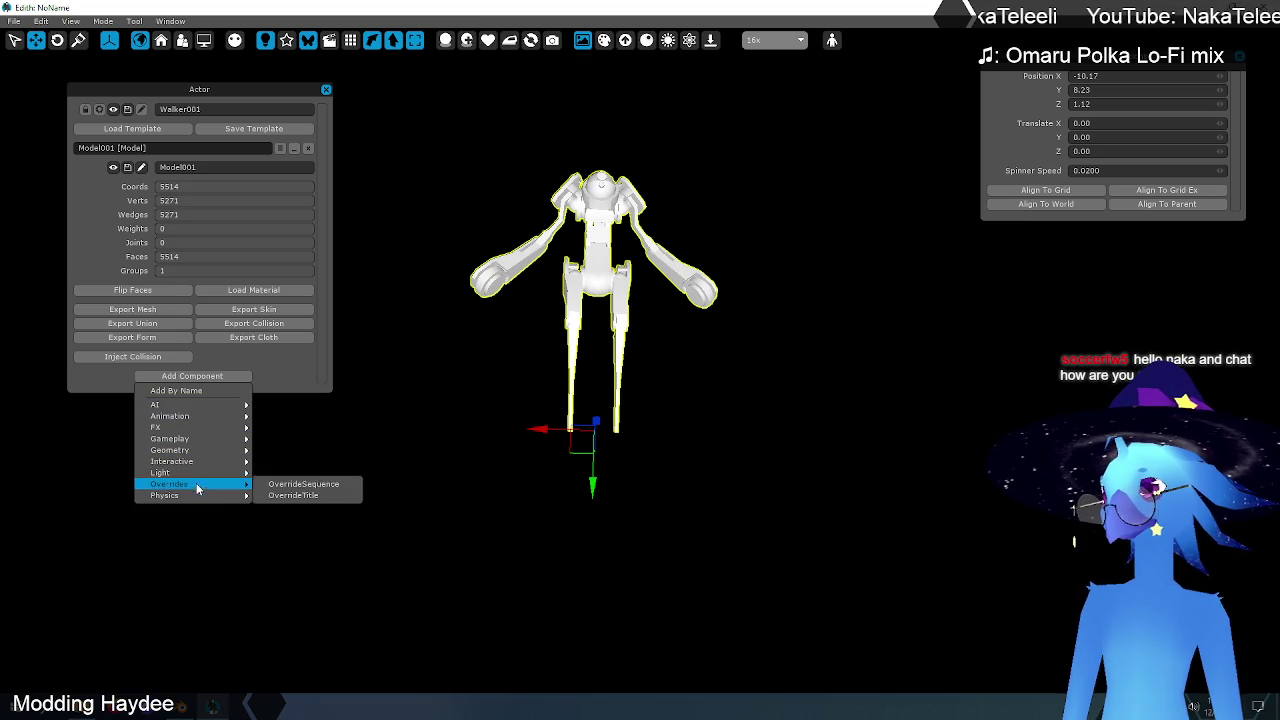
- Dismiss Add Component, cancel Load Material, close the Actor panel and deselect the model
click(271, 366)
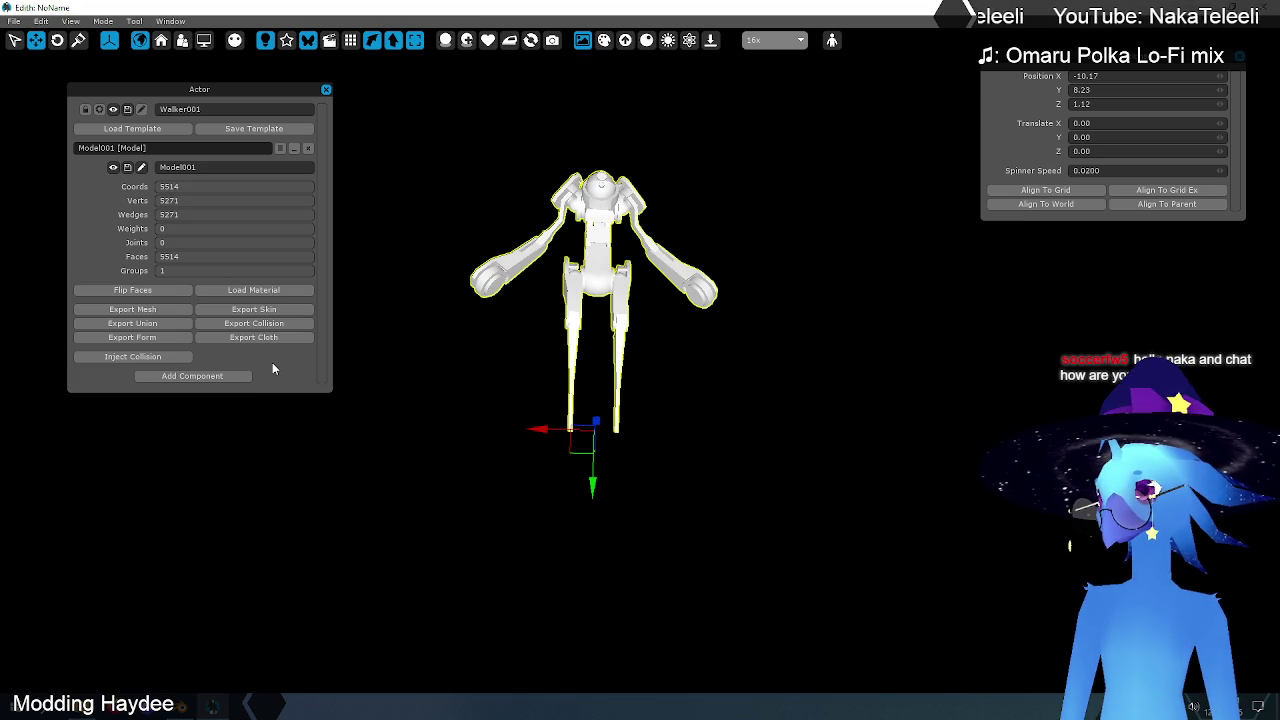
click(254, 290)
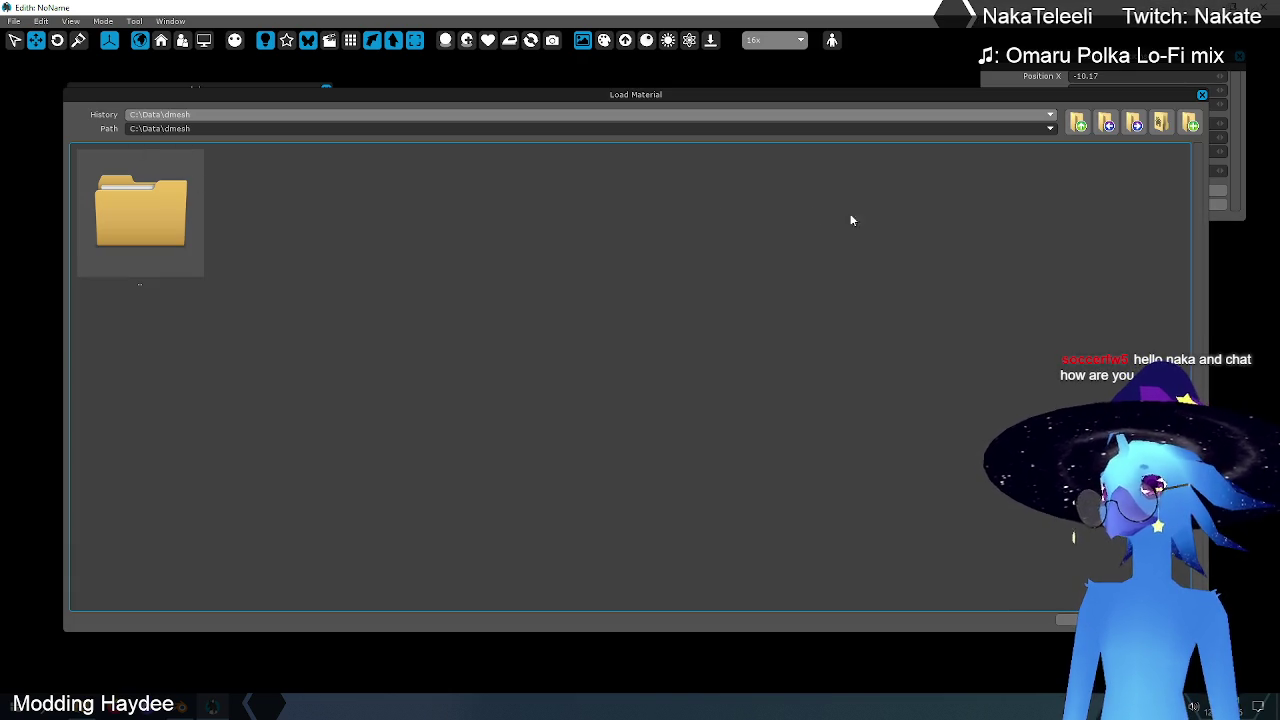
key(Escape)
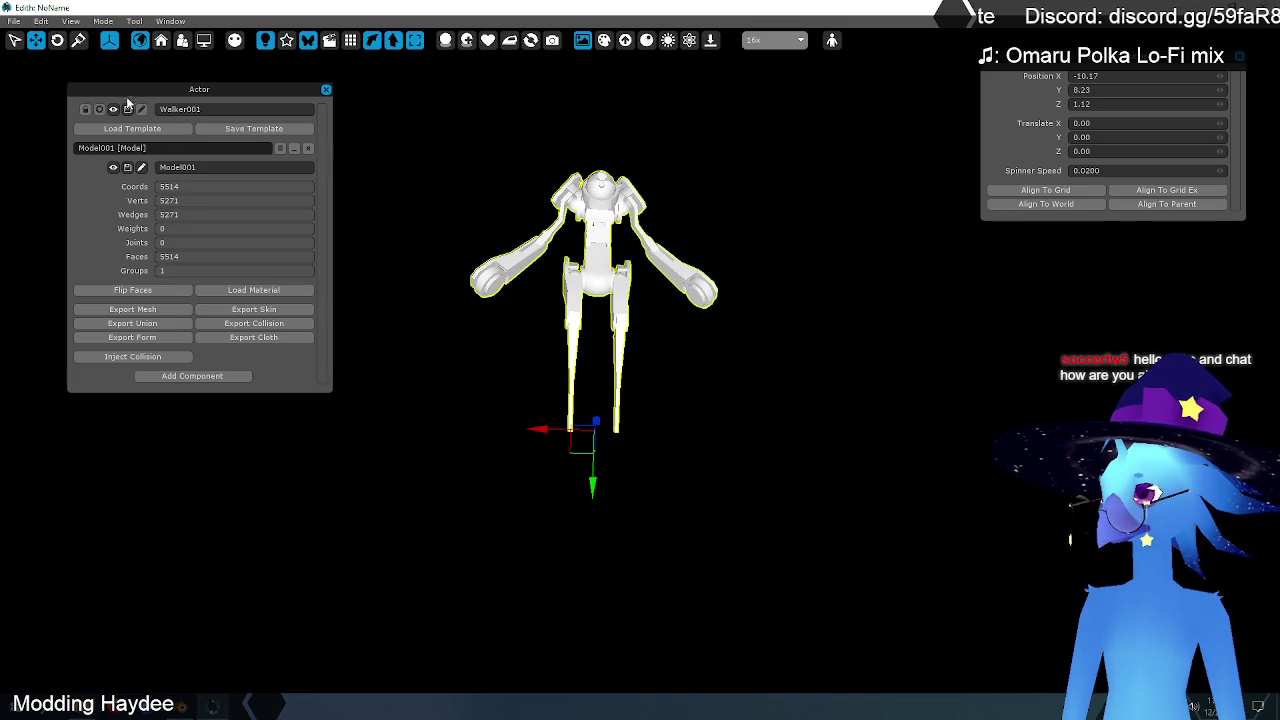
click(326, 91)
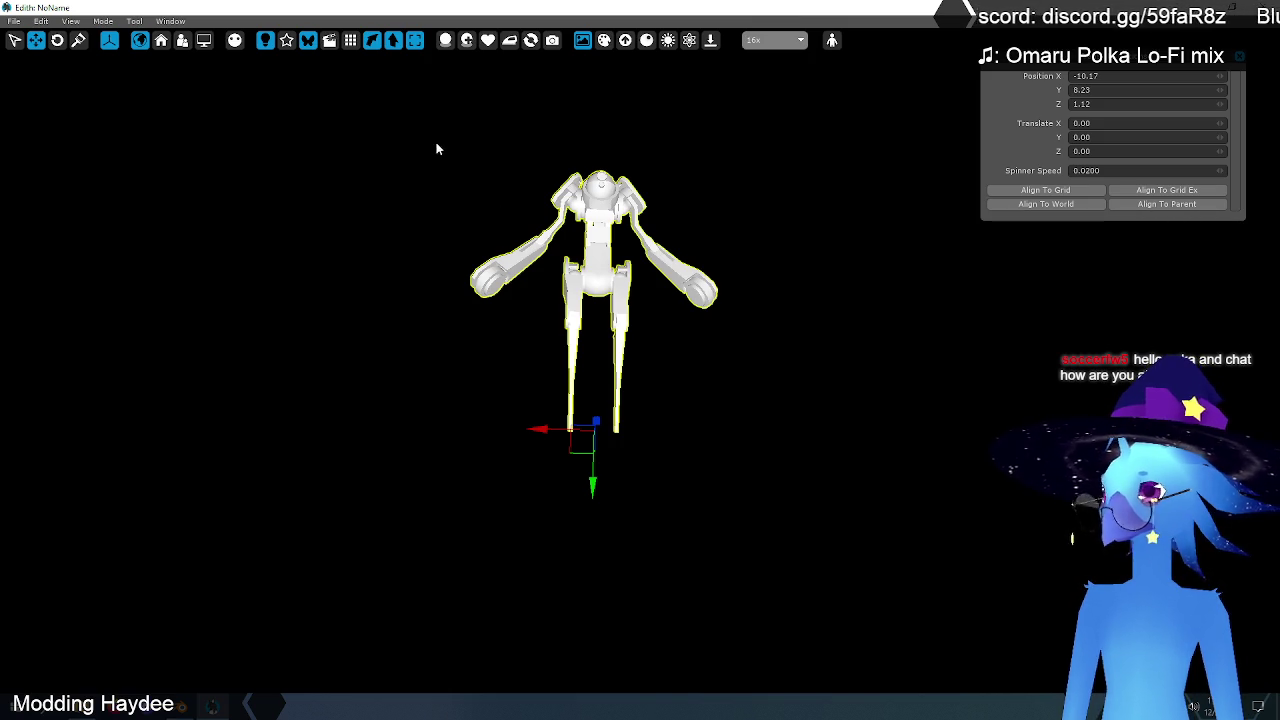
drag(808, 366, 760, 408)
middle_drag(760, 408, 866, 317)
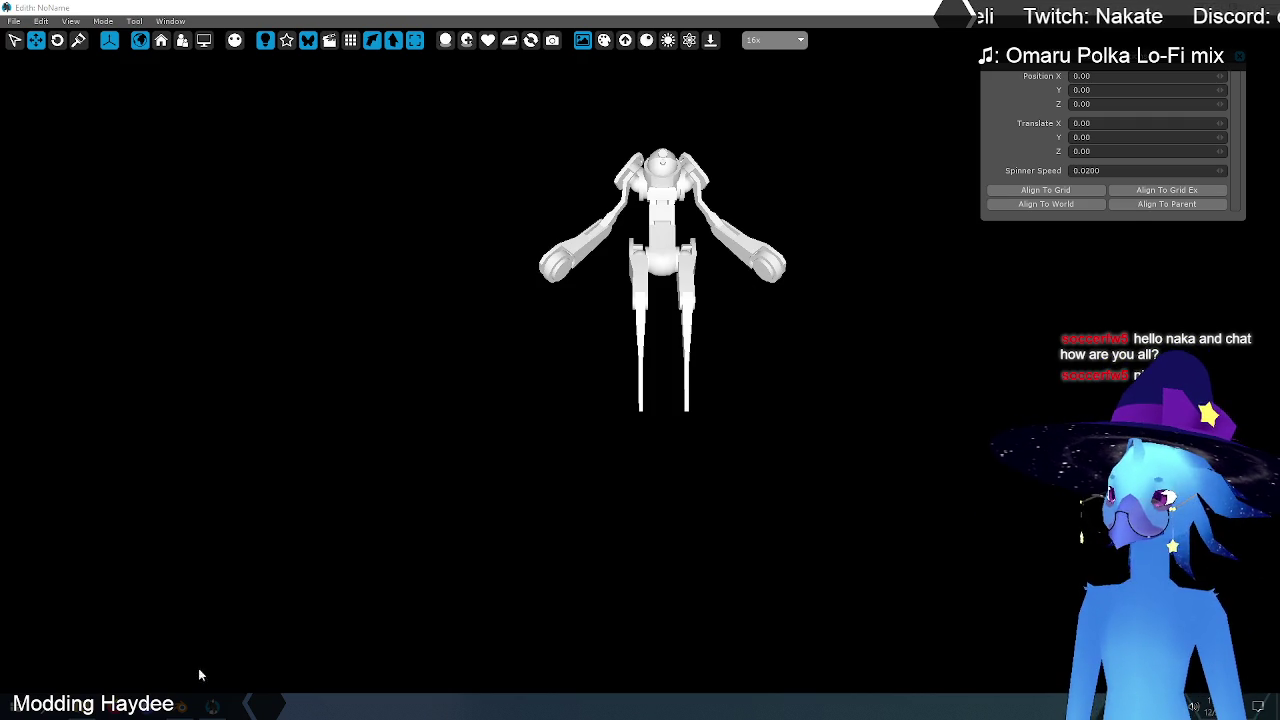
- Back in Blender, switch the Walker mesh to Object Mode and reselect it
click(210, 705)
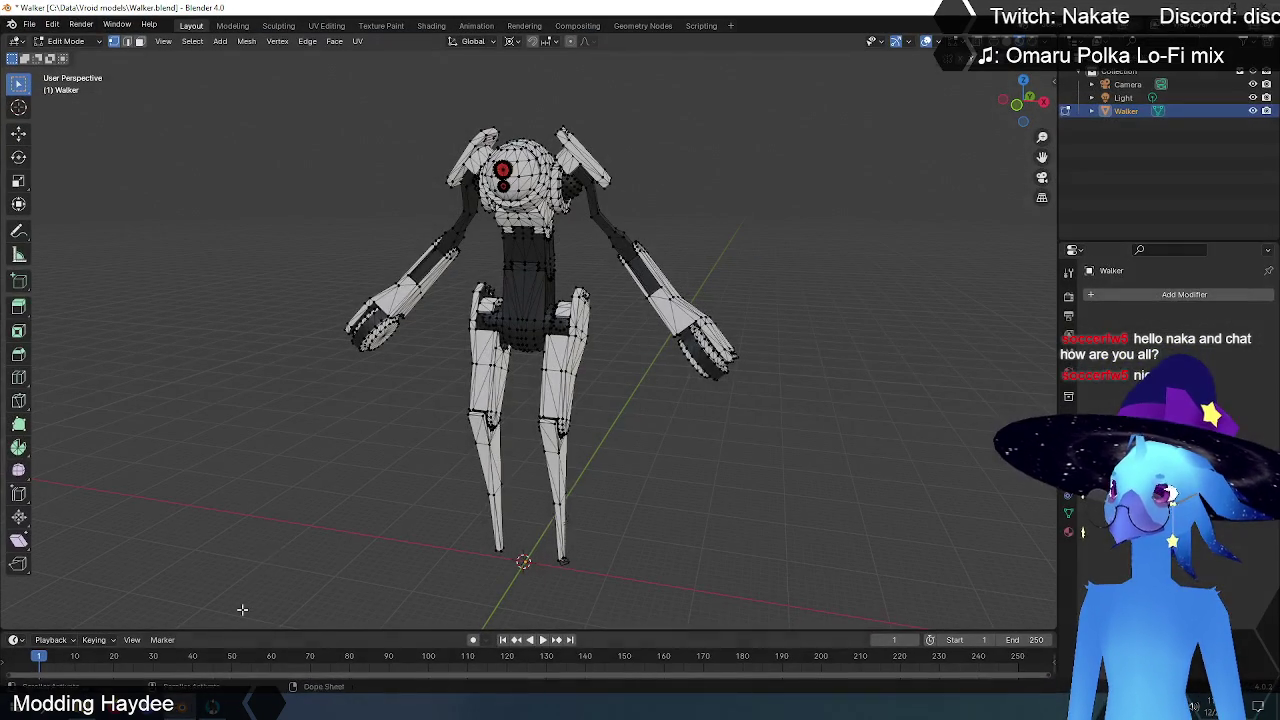
click(66, 41)
click(83, 58)
click(788, 232)
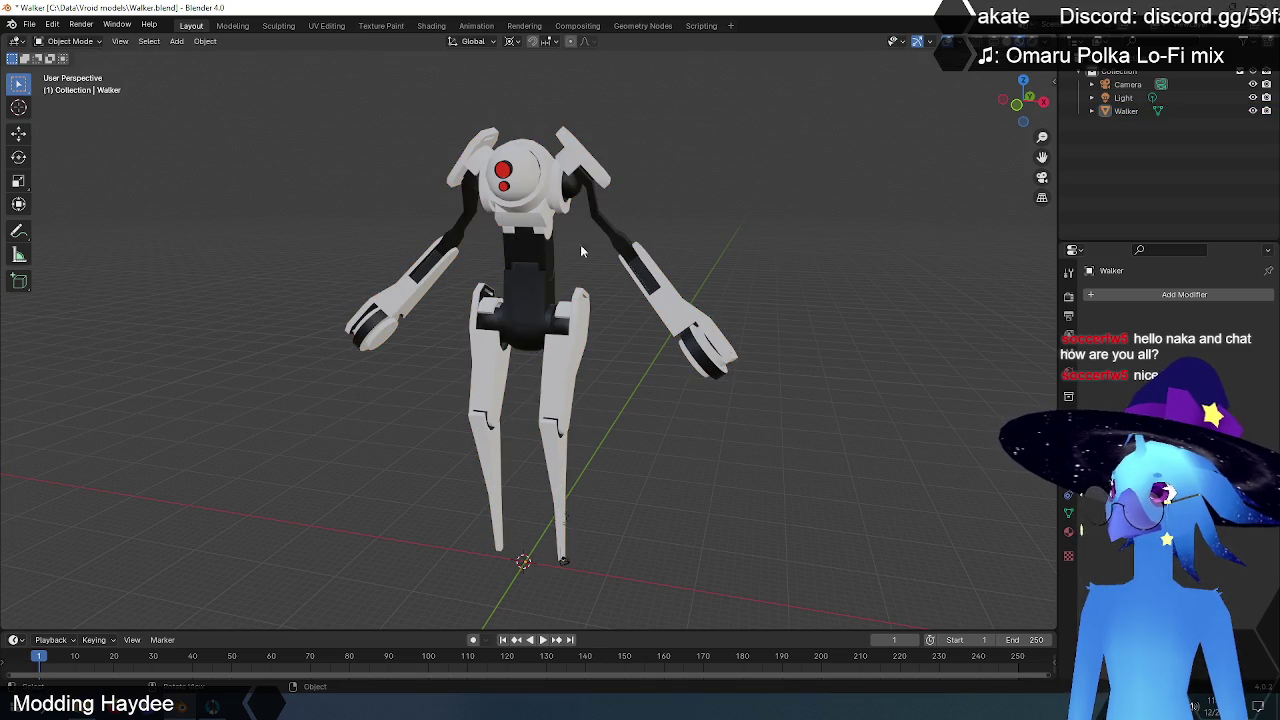
click(575, 355)
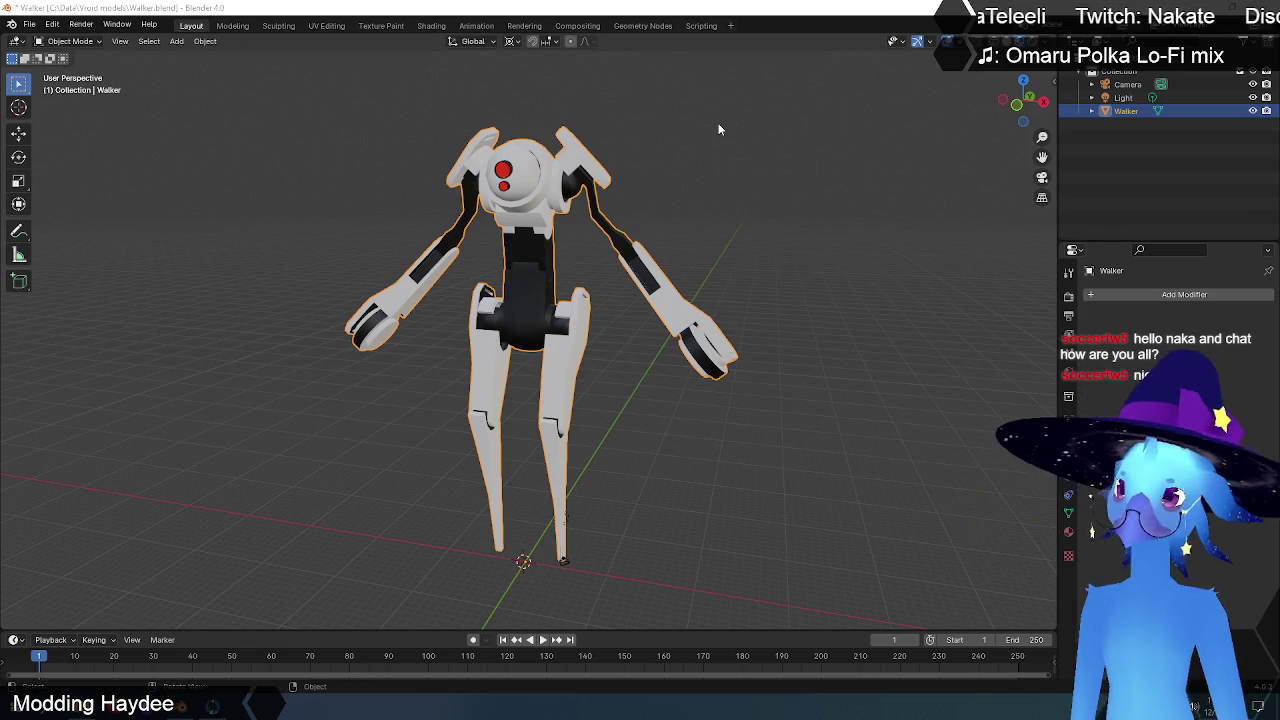
- Start a new General scene without saving Walker.blend, delete the default cube, and open the File menu
click(29, 27)
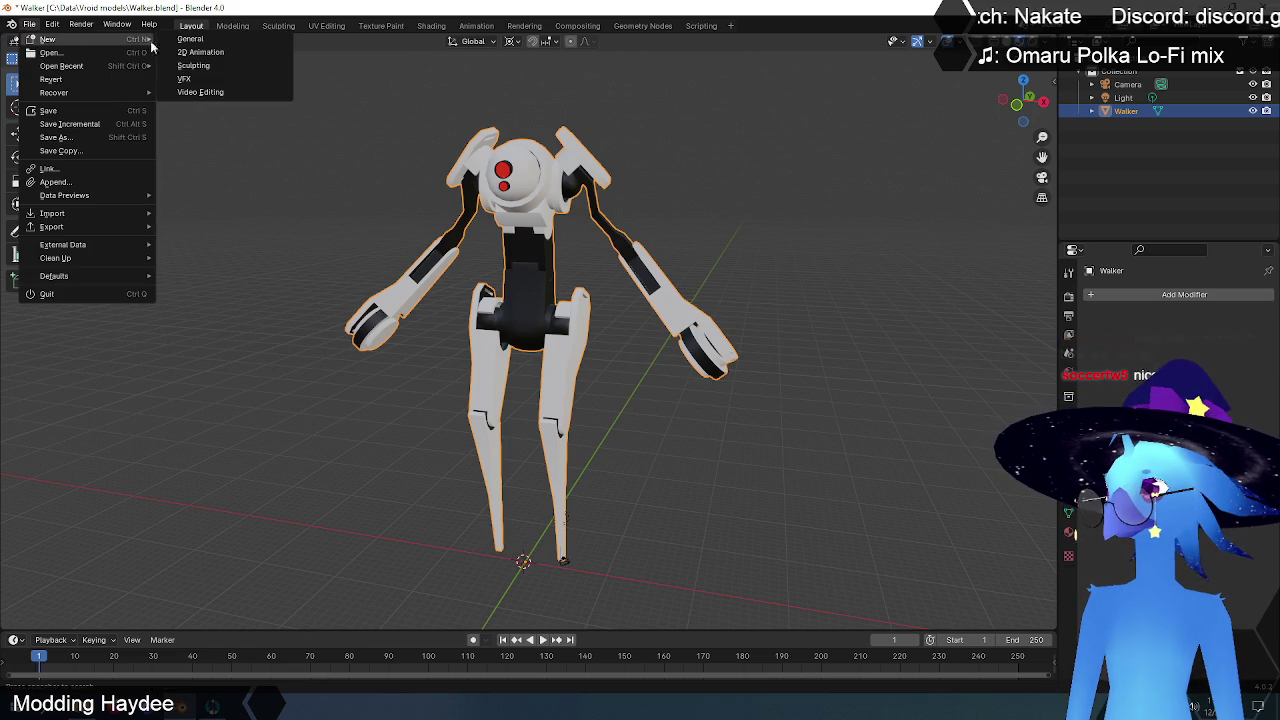
click(216, 45)
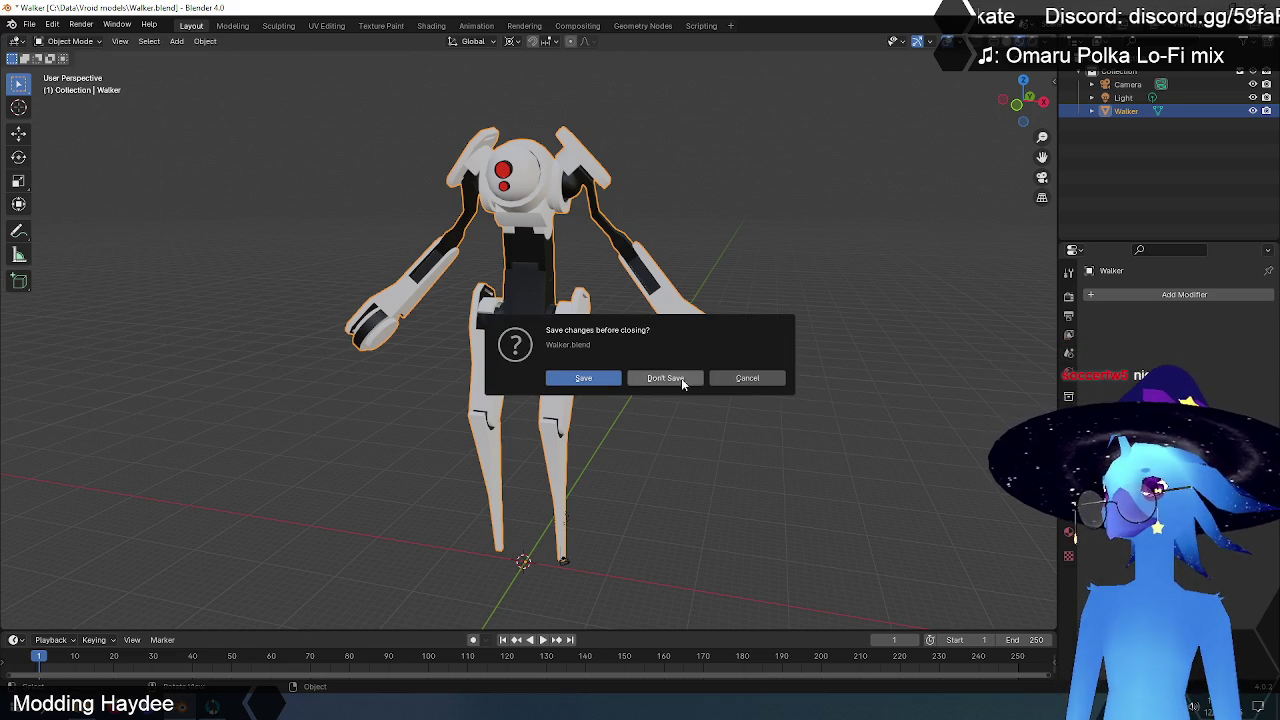
click(681, 378)
key(x)
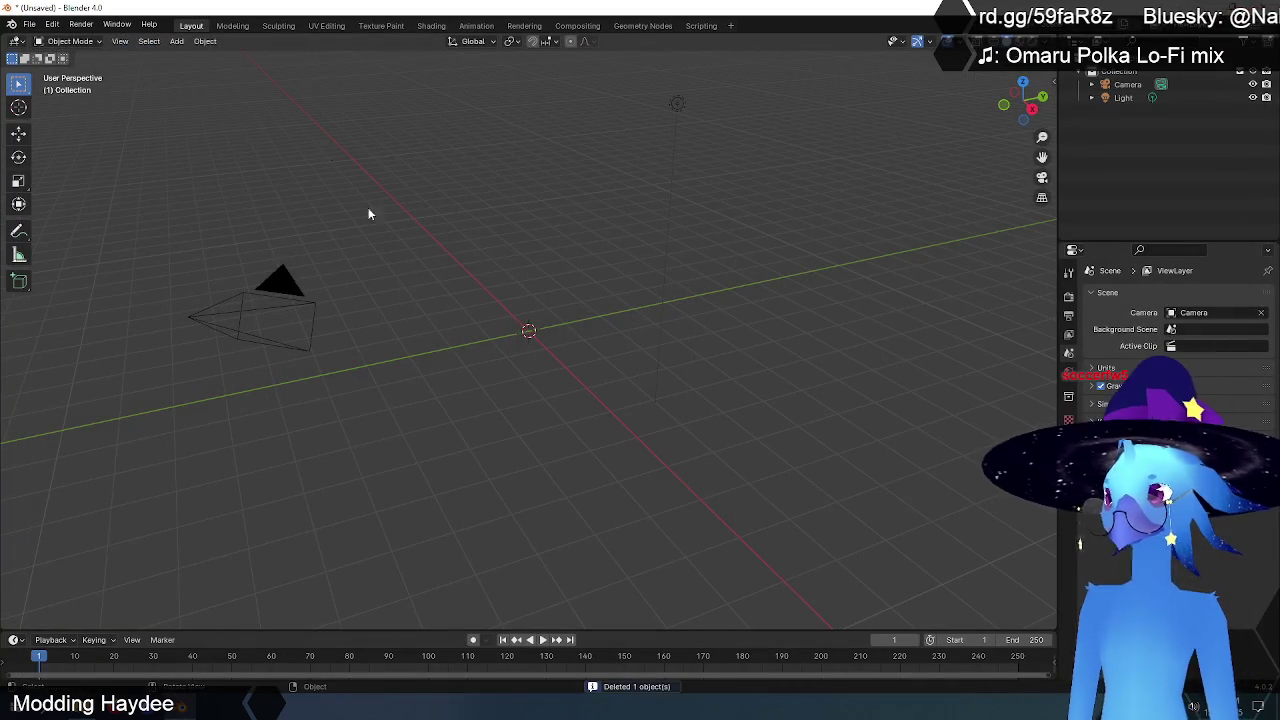
click(30, 23)
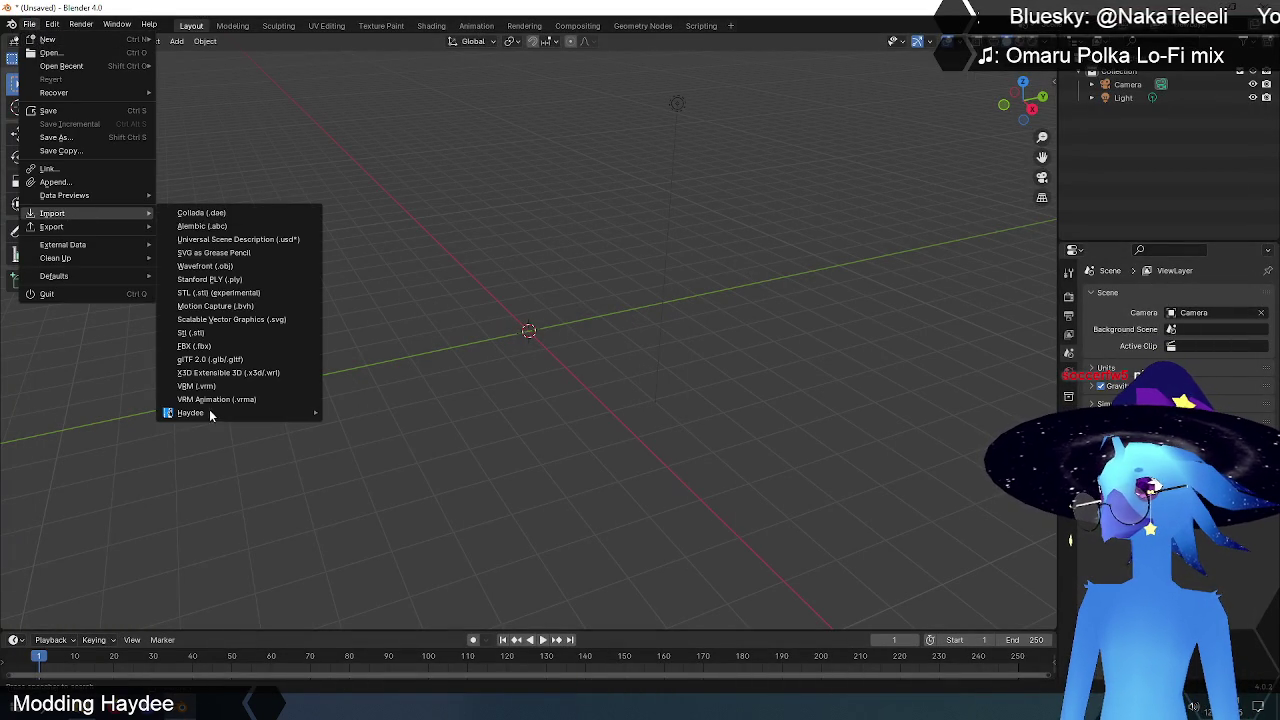
mouse_move(190, 412)
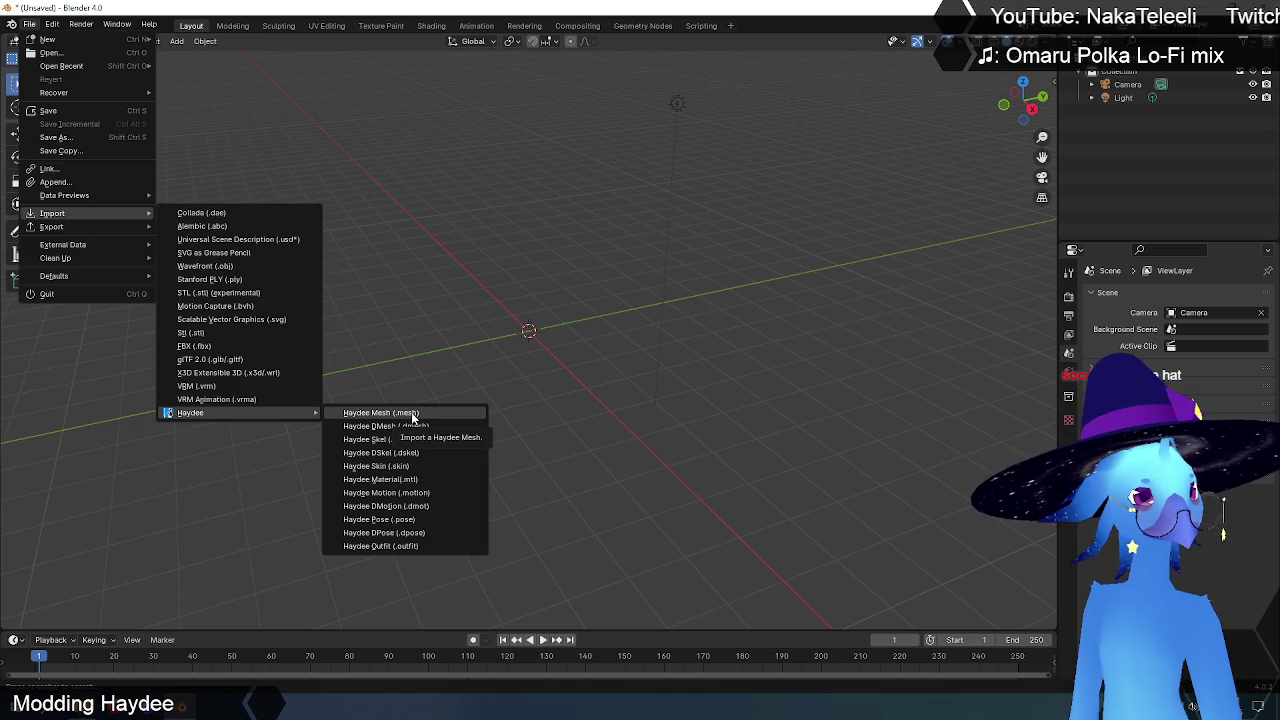
- Import Walker.mesh from C:\Data\dmesh as a Haydee mesh
click(411, 412)
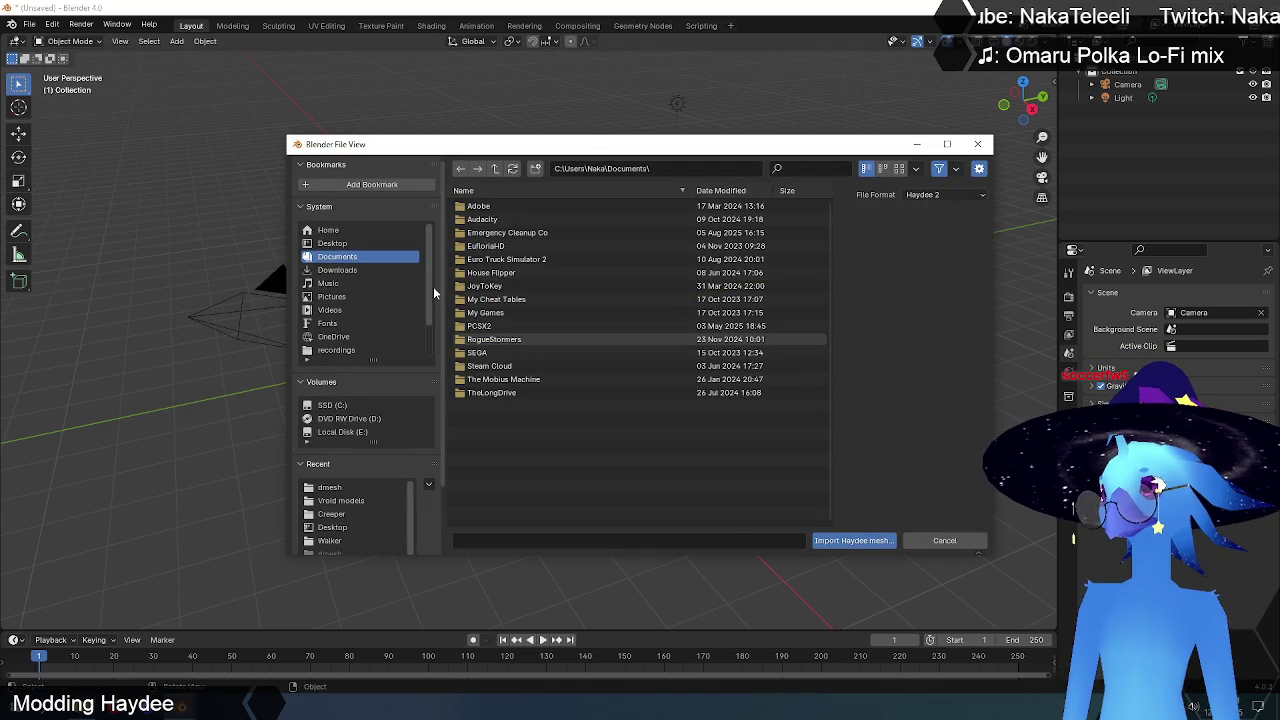
click(328, 231)
click(339, 244)
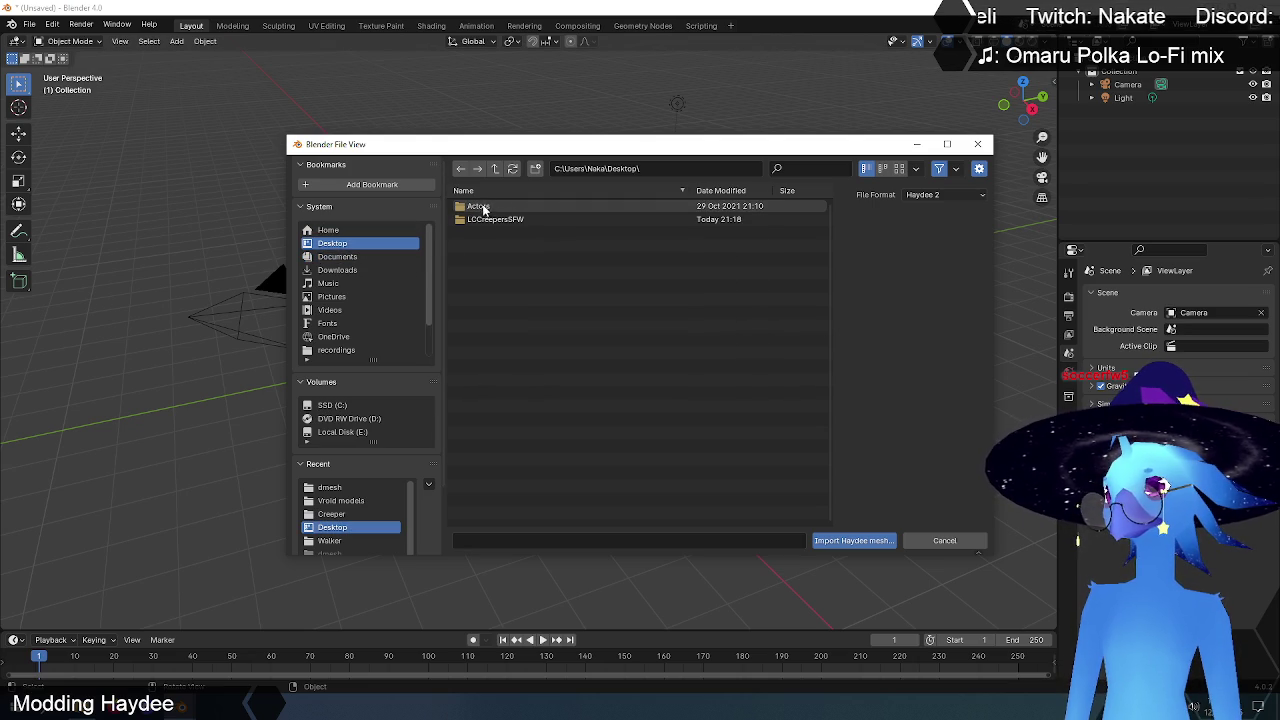
double_click(480, 207)
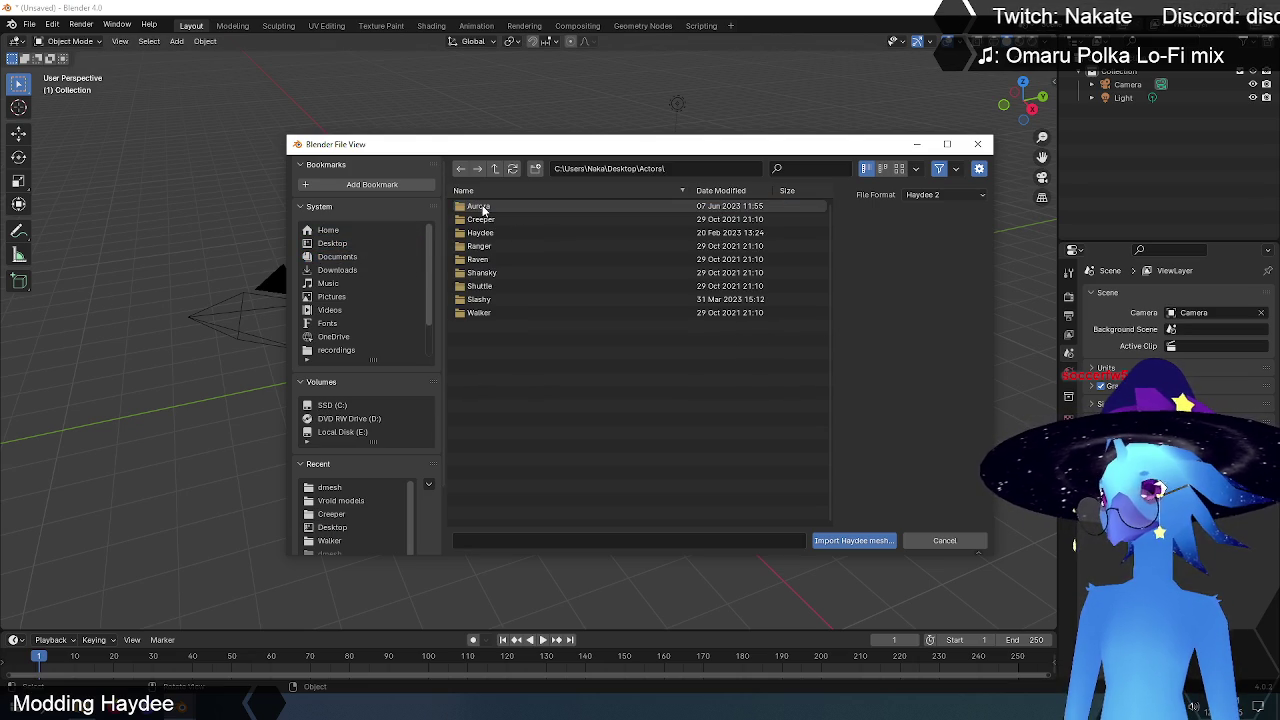
click(339, 233)
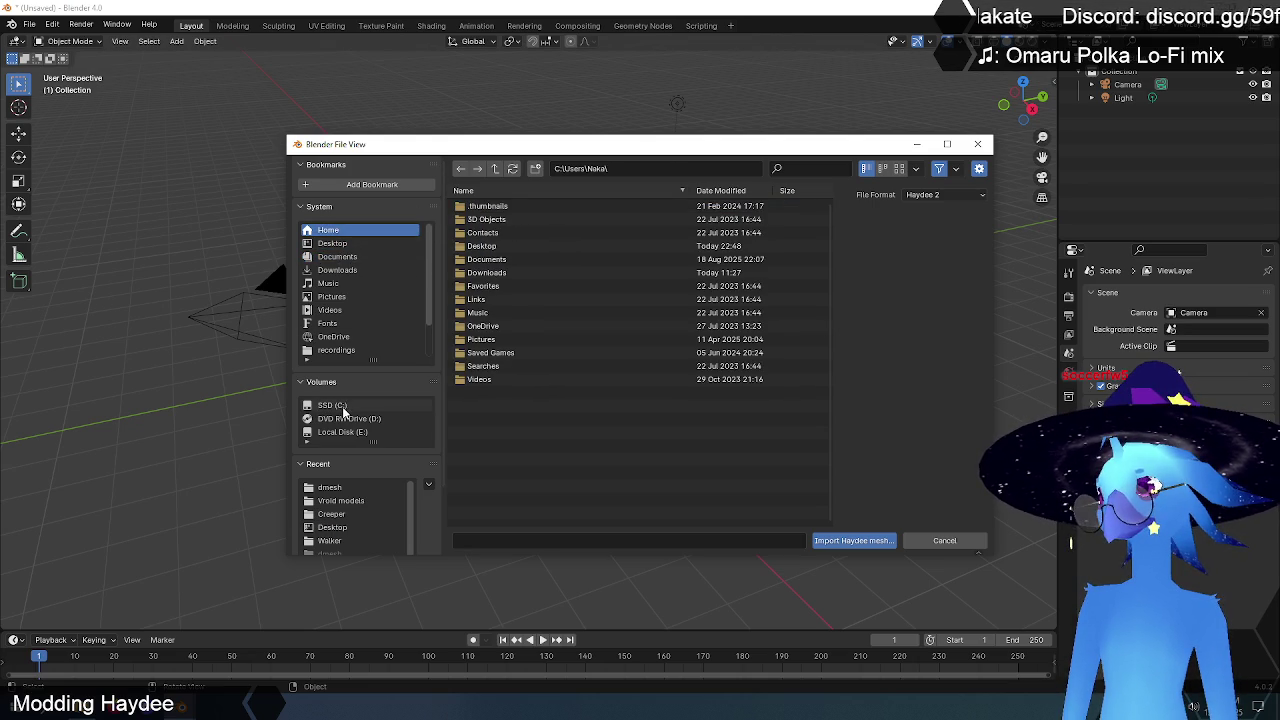
click(340, 406)
double_click(480, 220)
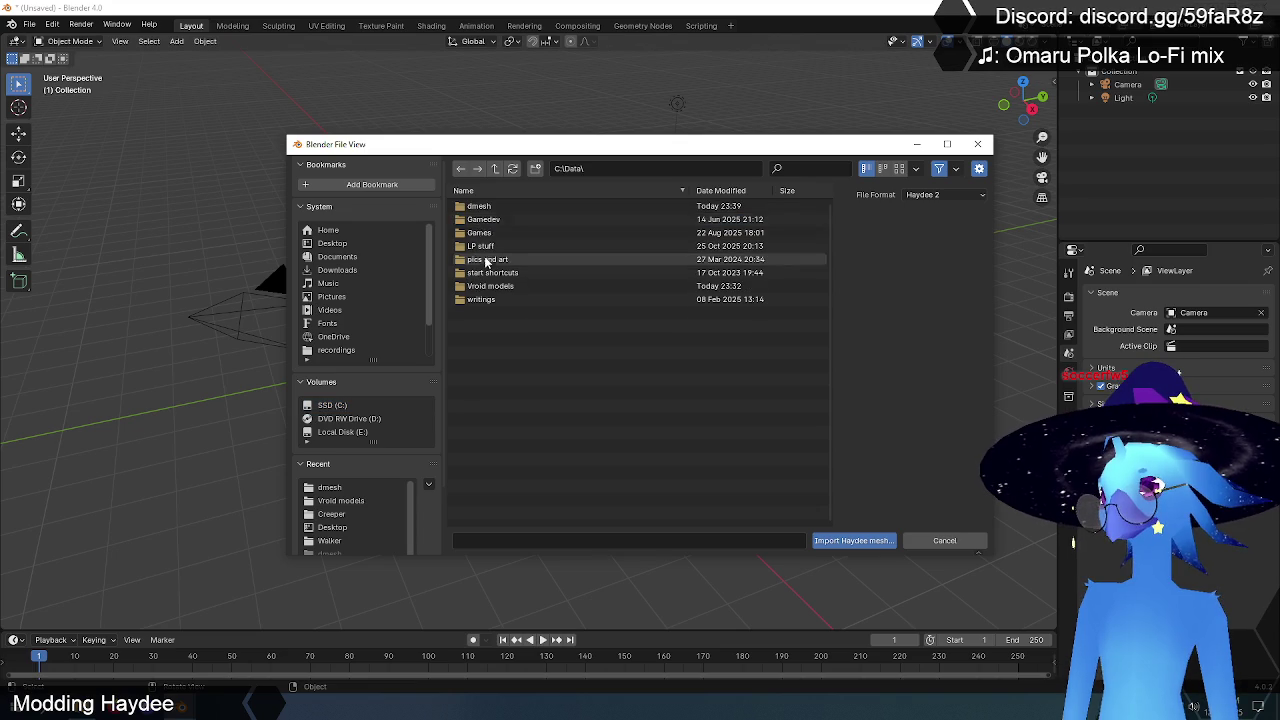
double_click(480, 207)
click(497, 206)
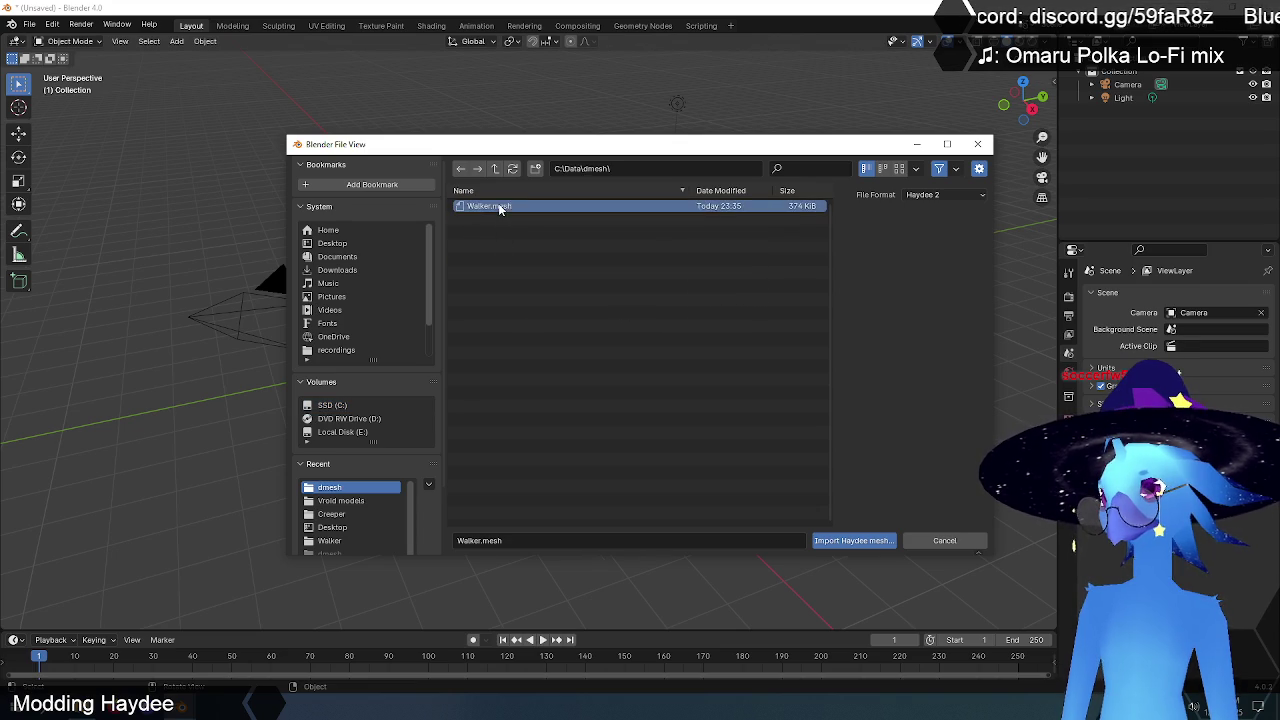
click(862, 541)
- Orbit around the imported robot and switch to the UV Editing workspace
scroll(706, 358, down, 5)
mouse_move(700, 353)
middle_down()
mouse_move(649, 331)
mouse_move(707, 316)
middle_up()
middle_drag(646, 228, 597, 394)
scroll(597, 394, up, 4)
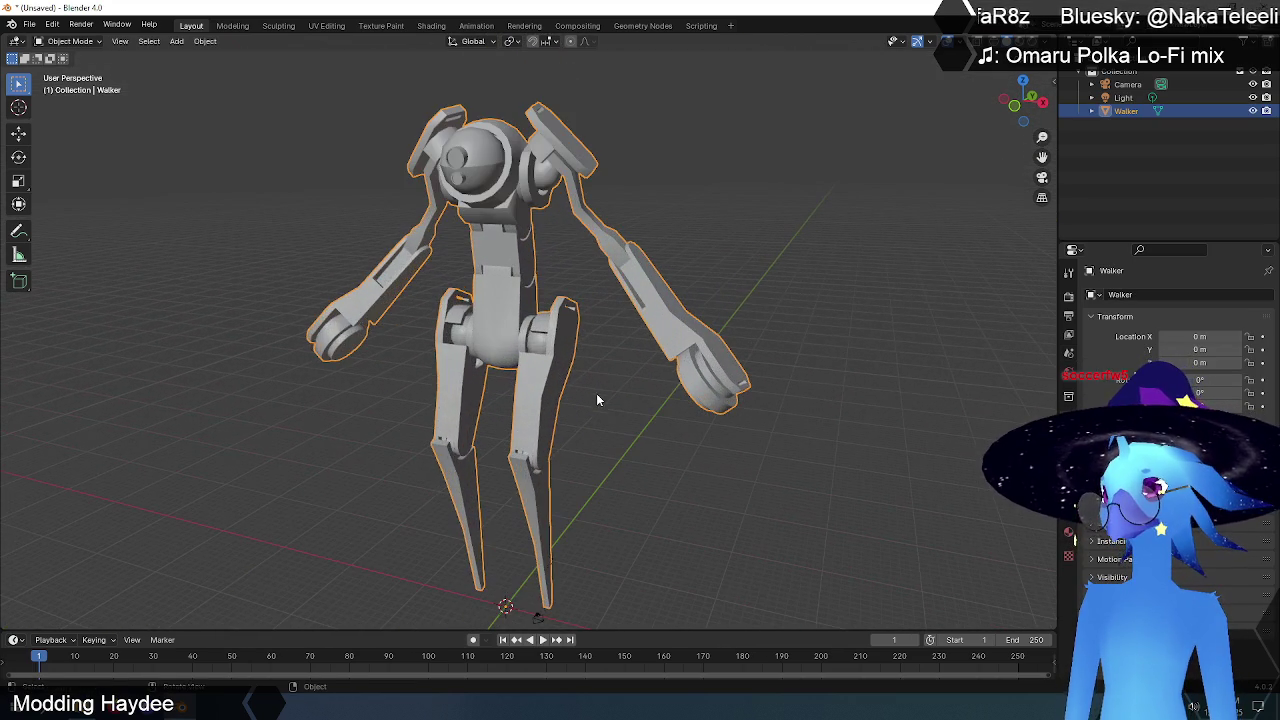
click(325, 28)
mouse_move(569, 306)
middle_down()
mouse_move(634, 347)
mouse_move(766, 351)
mouse_move(792, 242)
mouse_move(840, 263)
middle_up()
scroll(794, 385, down, 3)
- Load C:\Data\dmesh\Walker_D.png into the UV editor behind the layout
scroll(794, 385, down, 3)
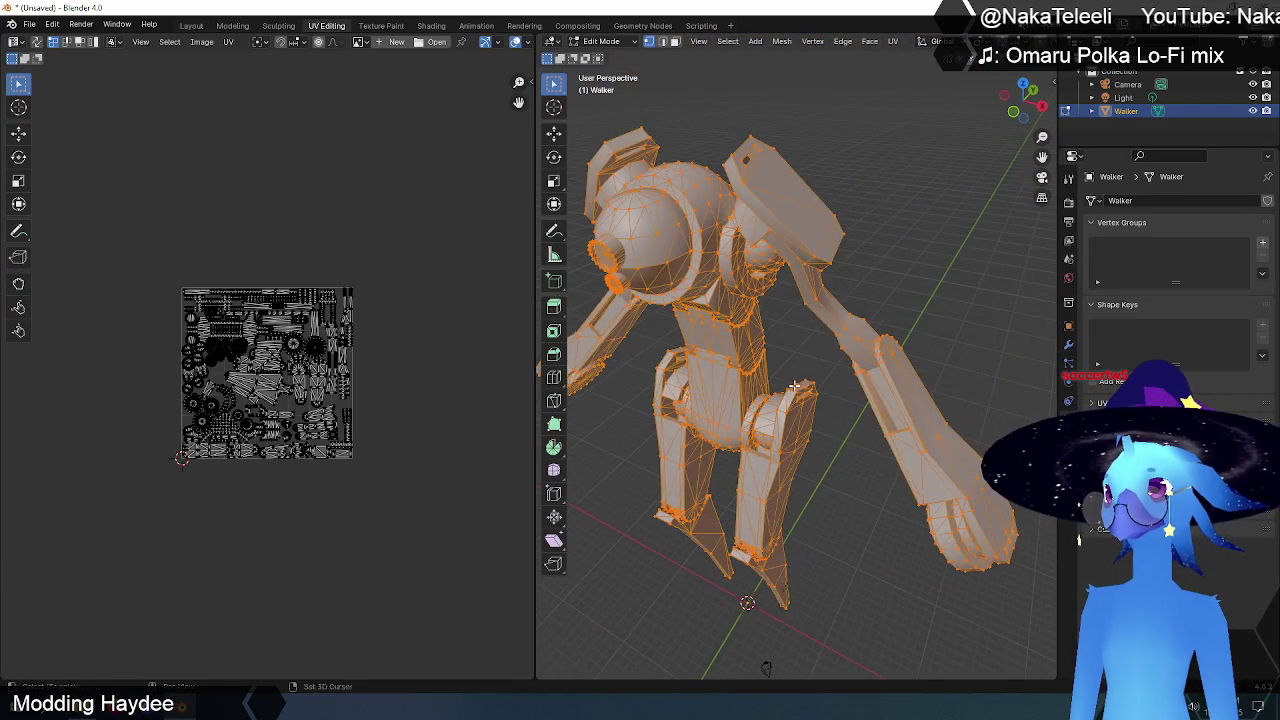
mouse_move(794, 385)
middle_down()
mouse_move(782, 318)
mouse_move(840, 313)
middle_up()
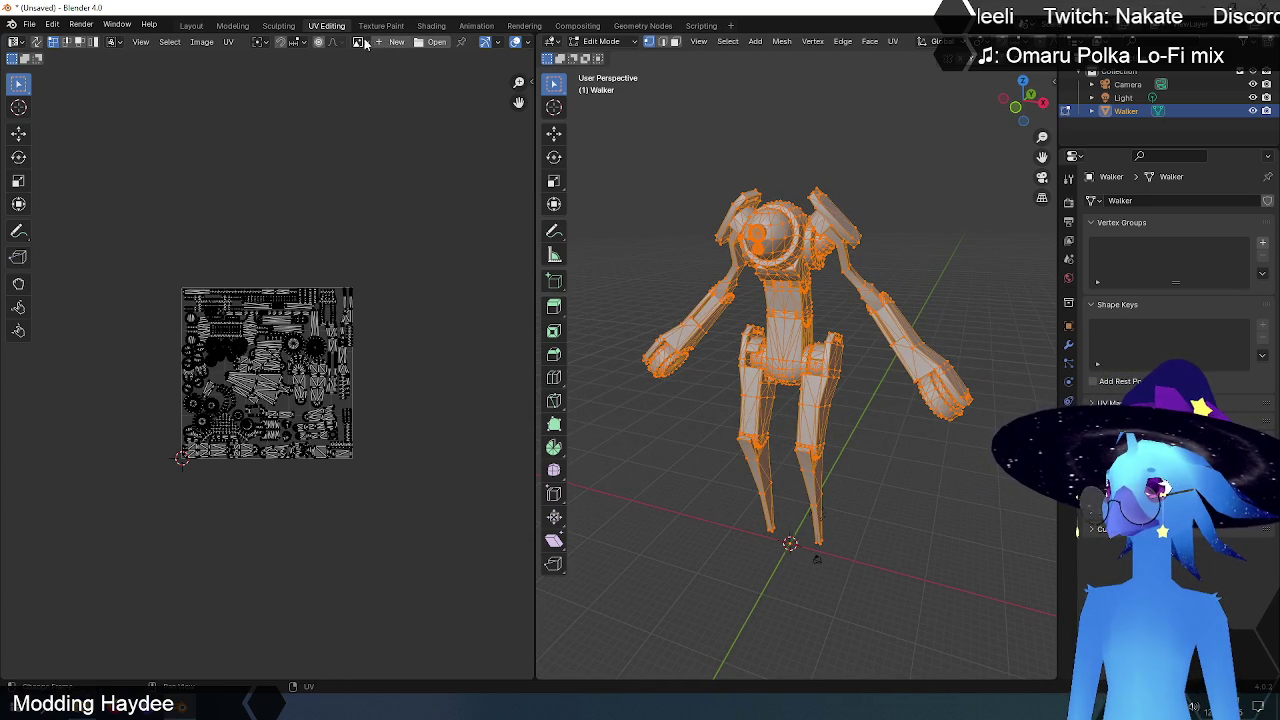
click(437, 42)
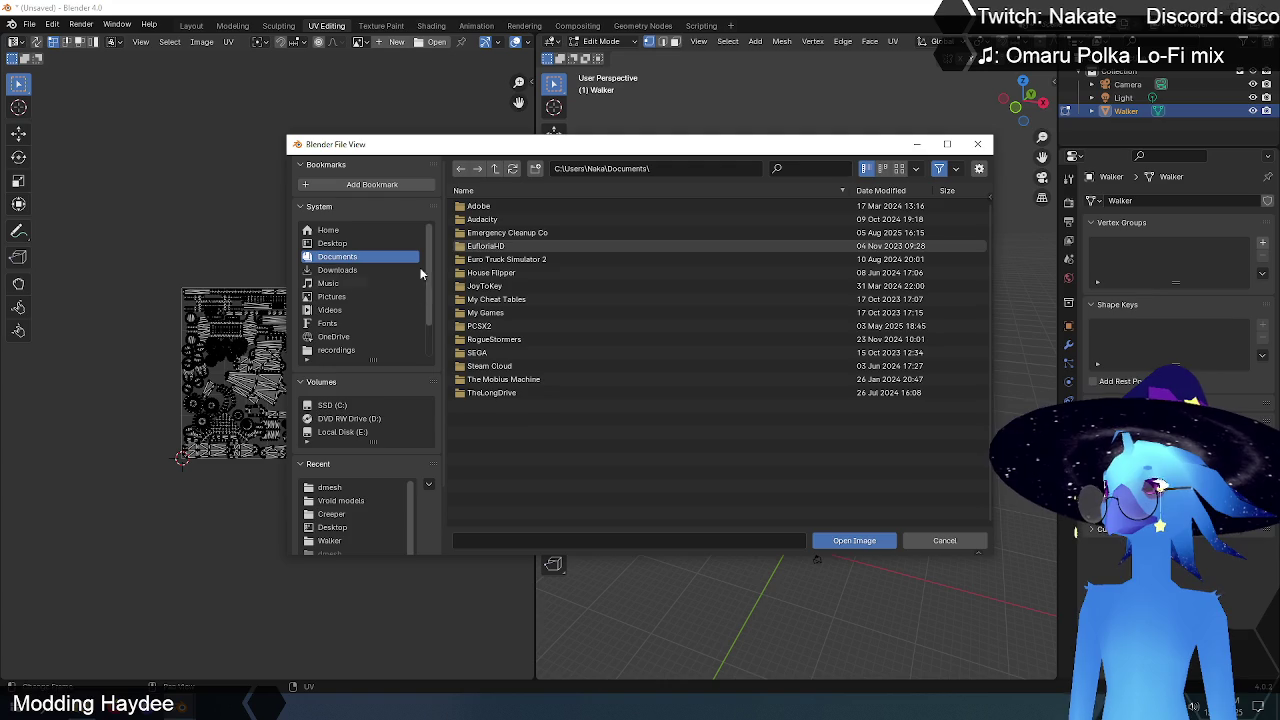
click(343, 406)
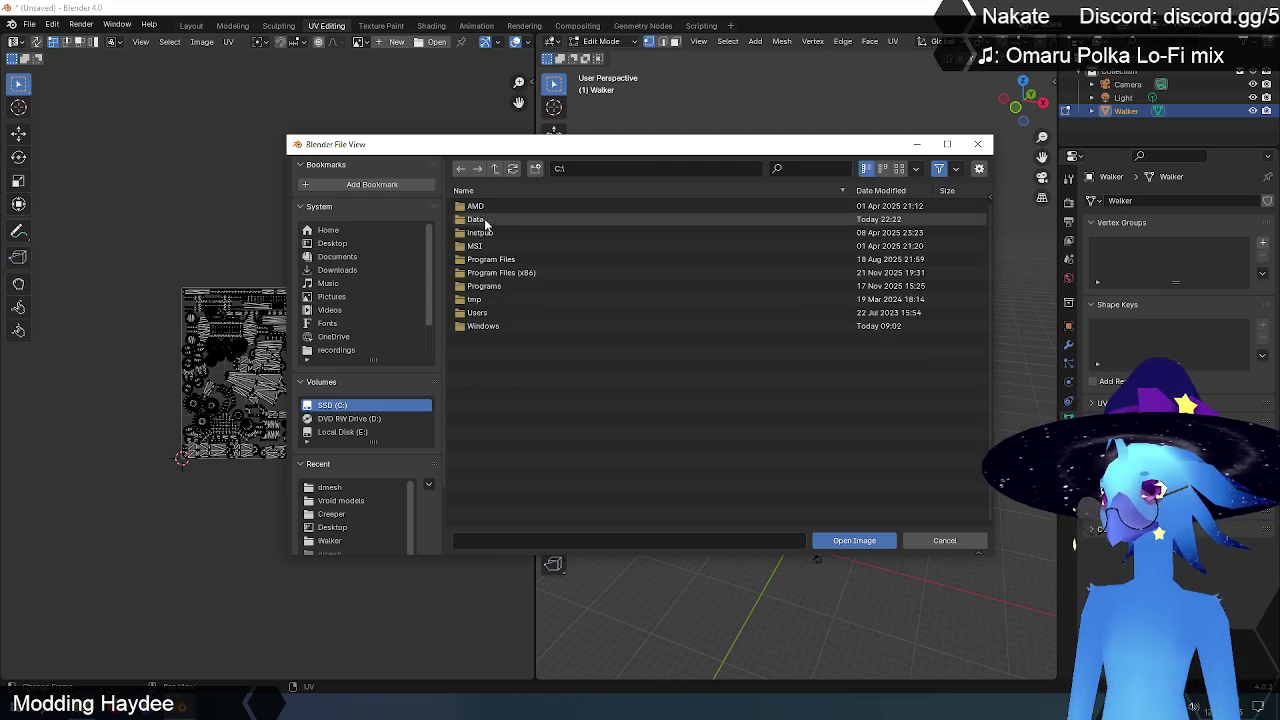
click(486, 222)
click(480, 206)
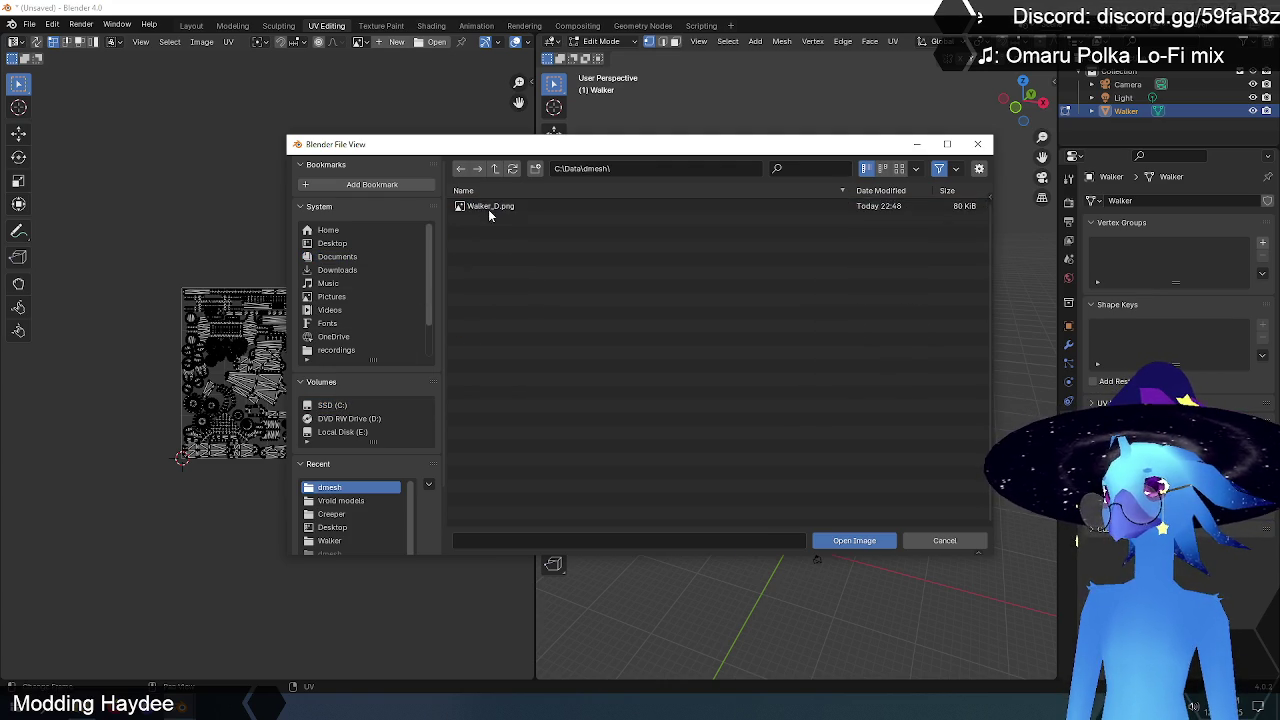
click(490, 209)
click(852, 541)
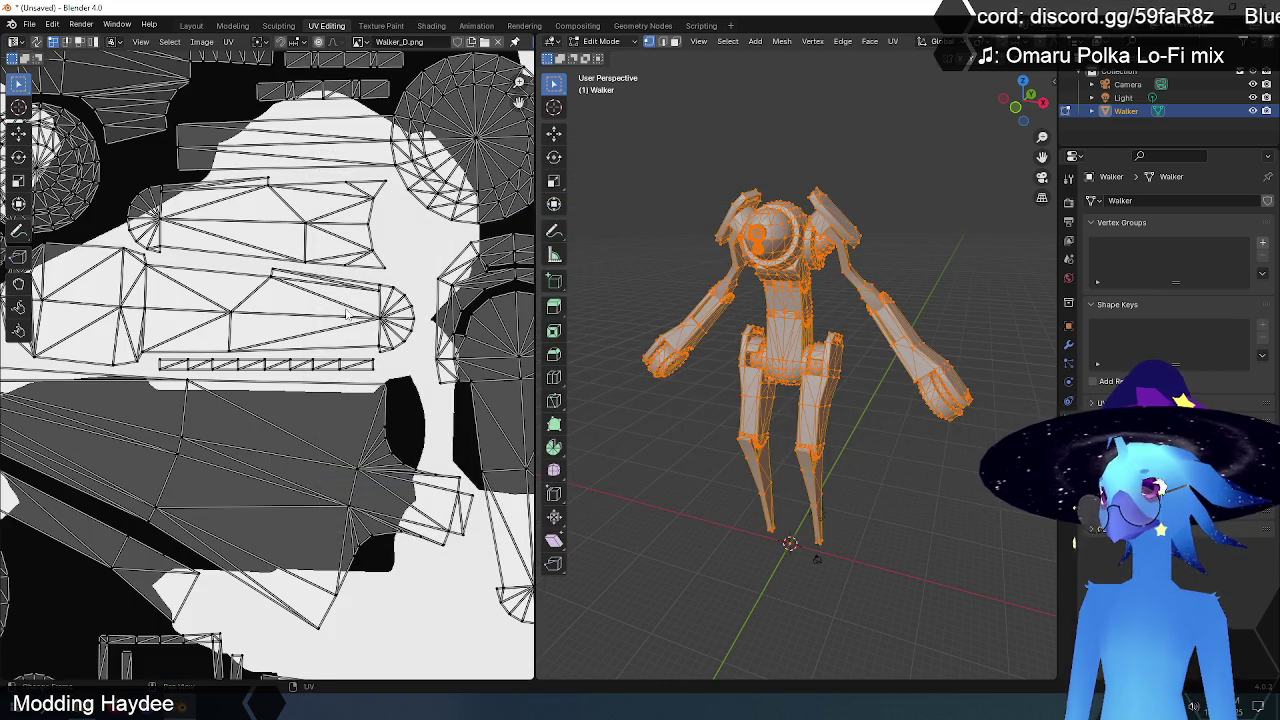
- Zoom and pan to inspect the UVs against the texture, then return to Layout
scroll(347, 315, down, 8)
scroll(215, 320, up, 3)
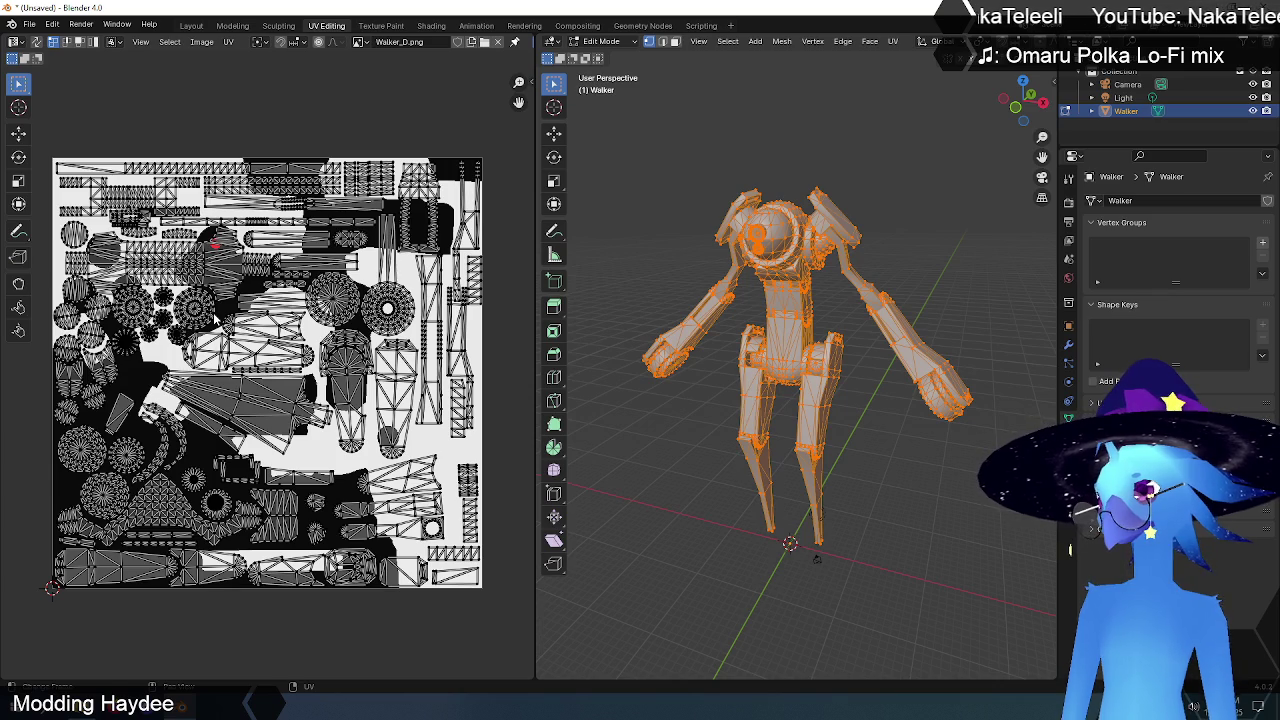
scroll(215, 318, up, 3)
scroll(220, 316, up, 2)
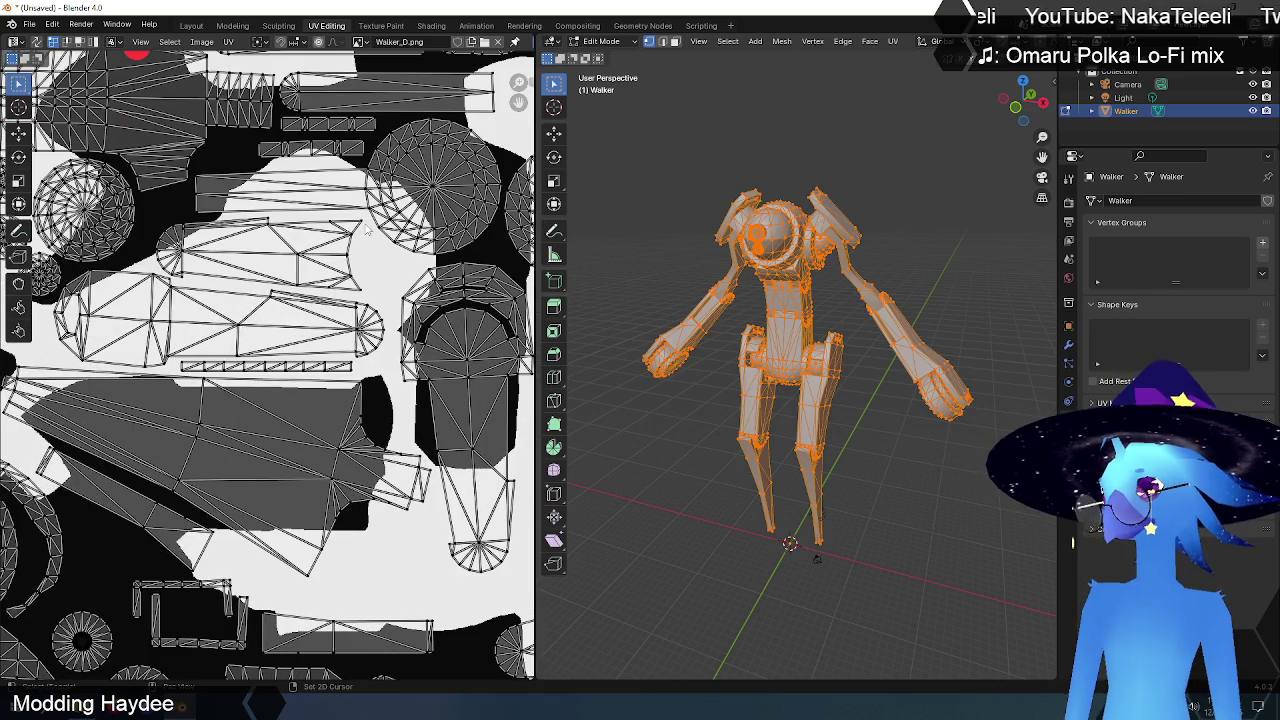
scroll(365, 229, down, 3)
scroll(273, 452, up, 2)
scroll(273, 452, up, 2)
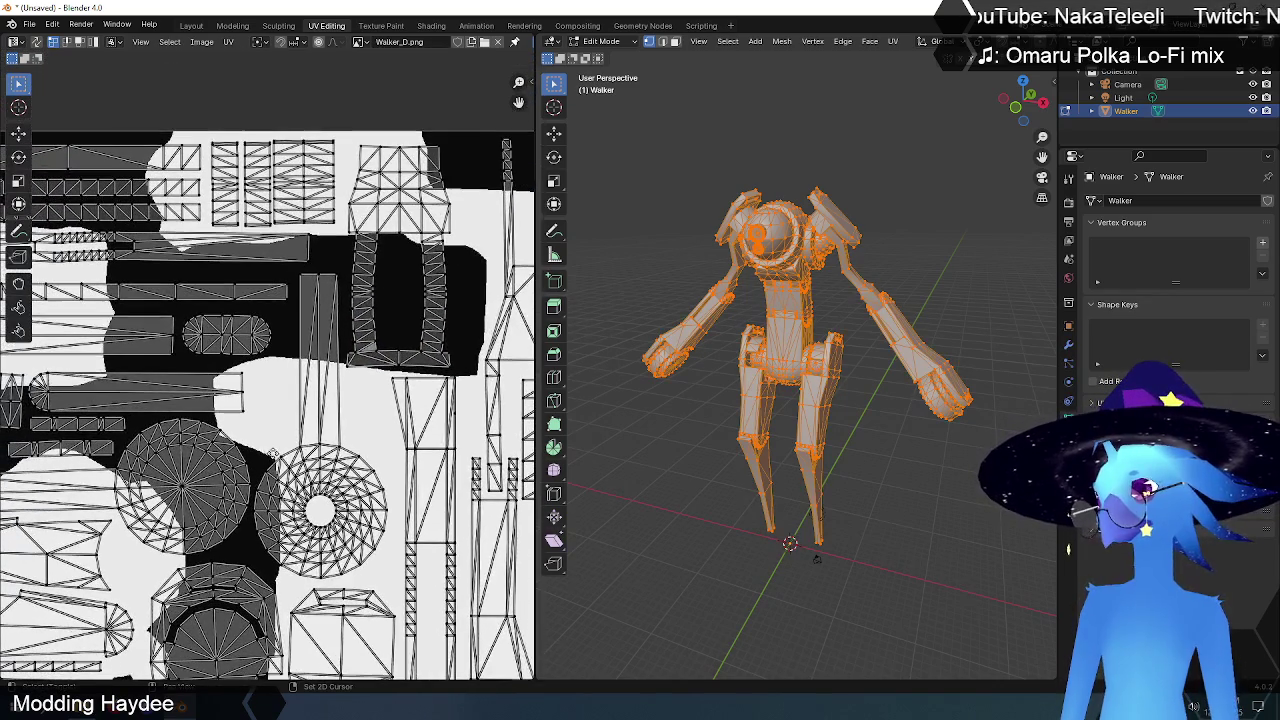
scroll(273, 453, down, 2)
scroll(143, 371, up, 2)
mouse_move(147, 371)
middle_down()
mouse_move(347, 370)
mouse_move(401, 340)
mouse_move(343, 157)
middle_up()
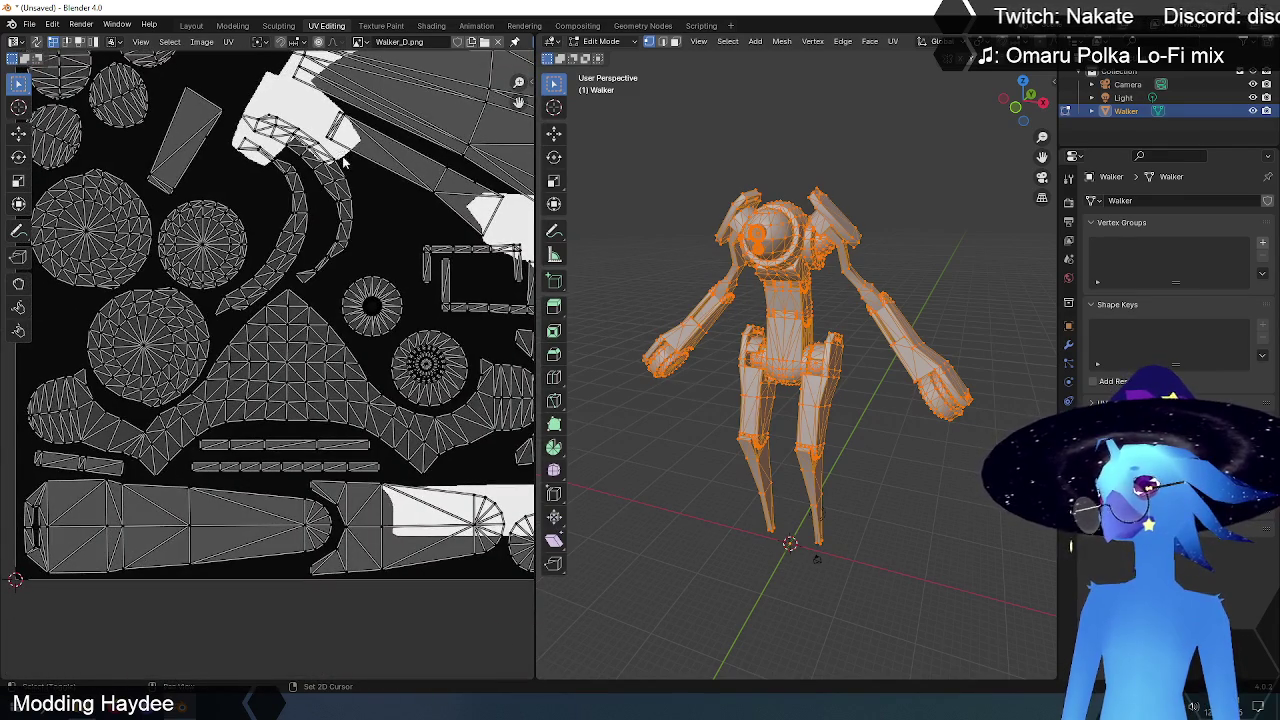
scroll(346, 312, down, 2)
scroll(346, 312, down, 3)
scroll(348, 308, down, 2)
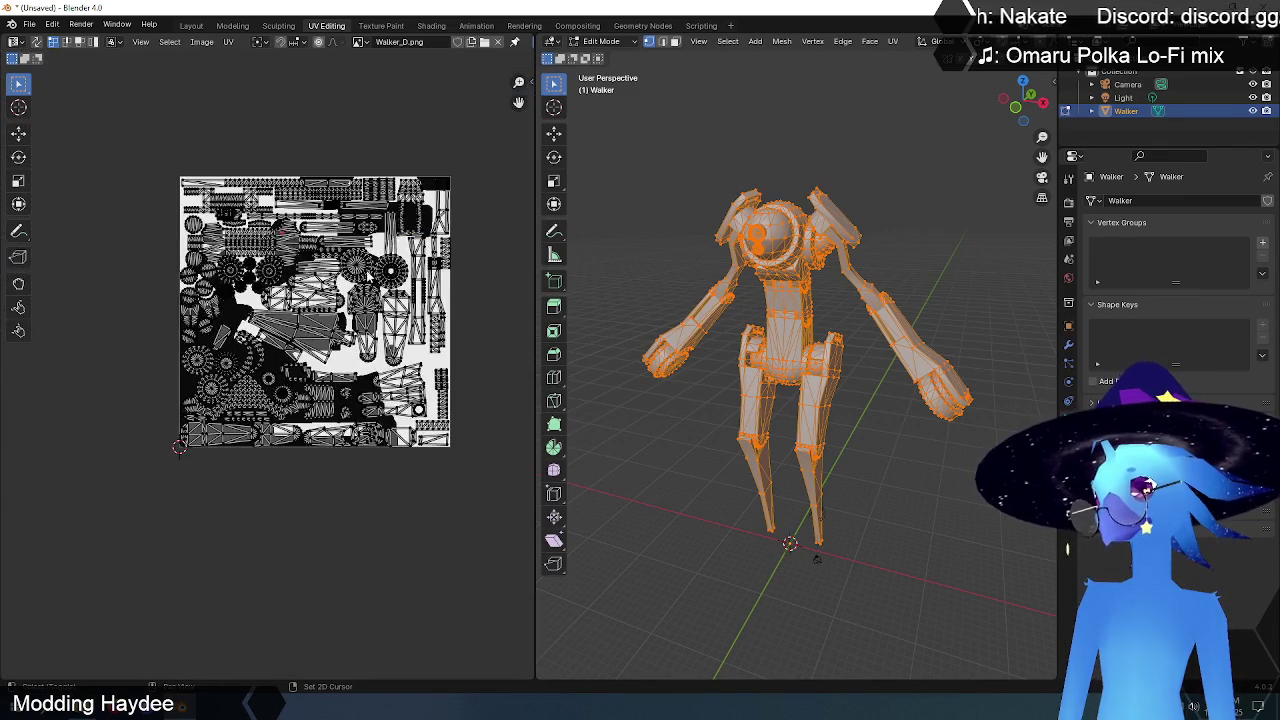
scroll(370, 280, down, 1)
middle_drag(300, 350, 292, 361)
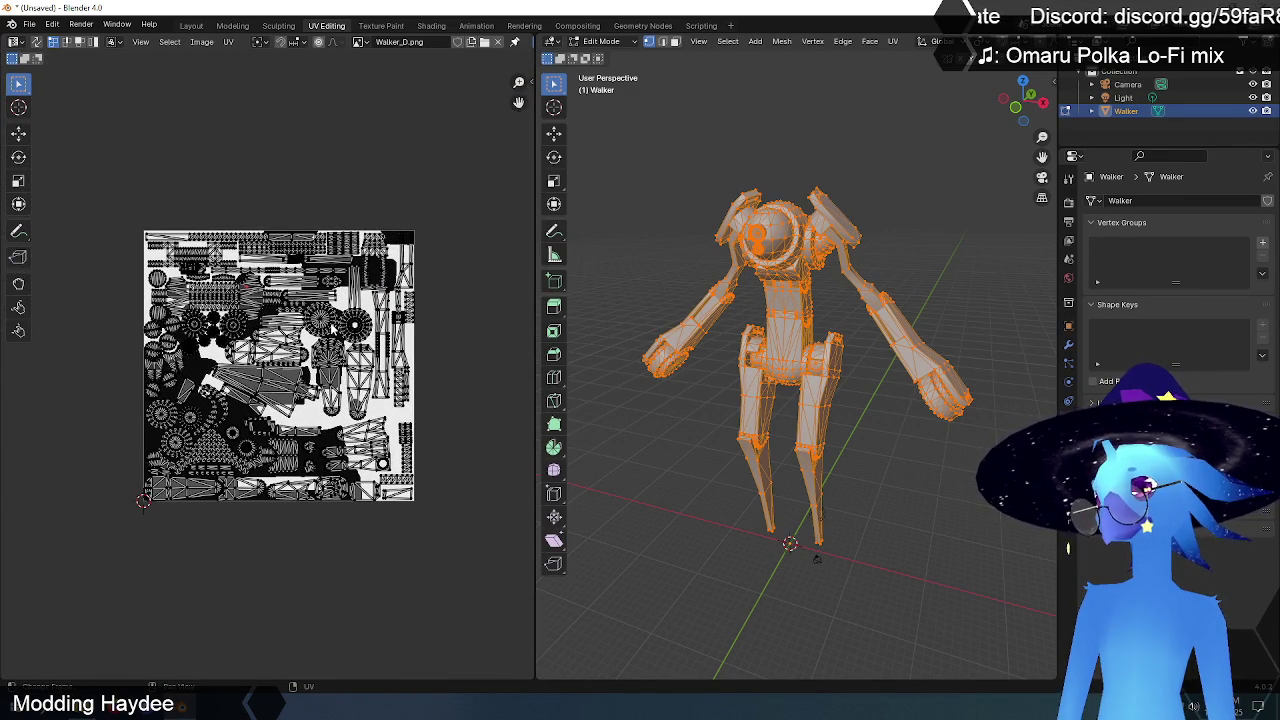
scroll(331, 328, up, 3)
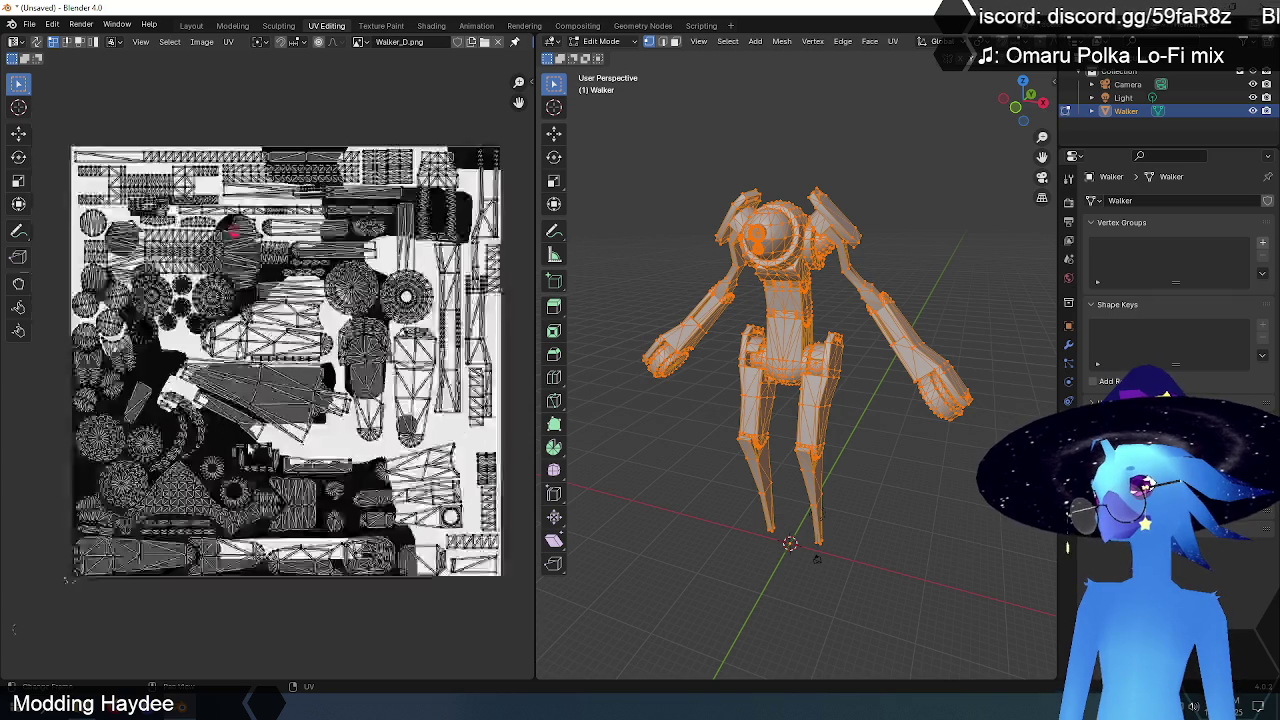
scroll(250, 450, up, 4)
middle_drag(243, 479, 364, 224)
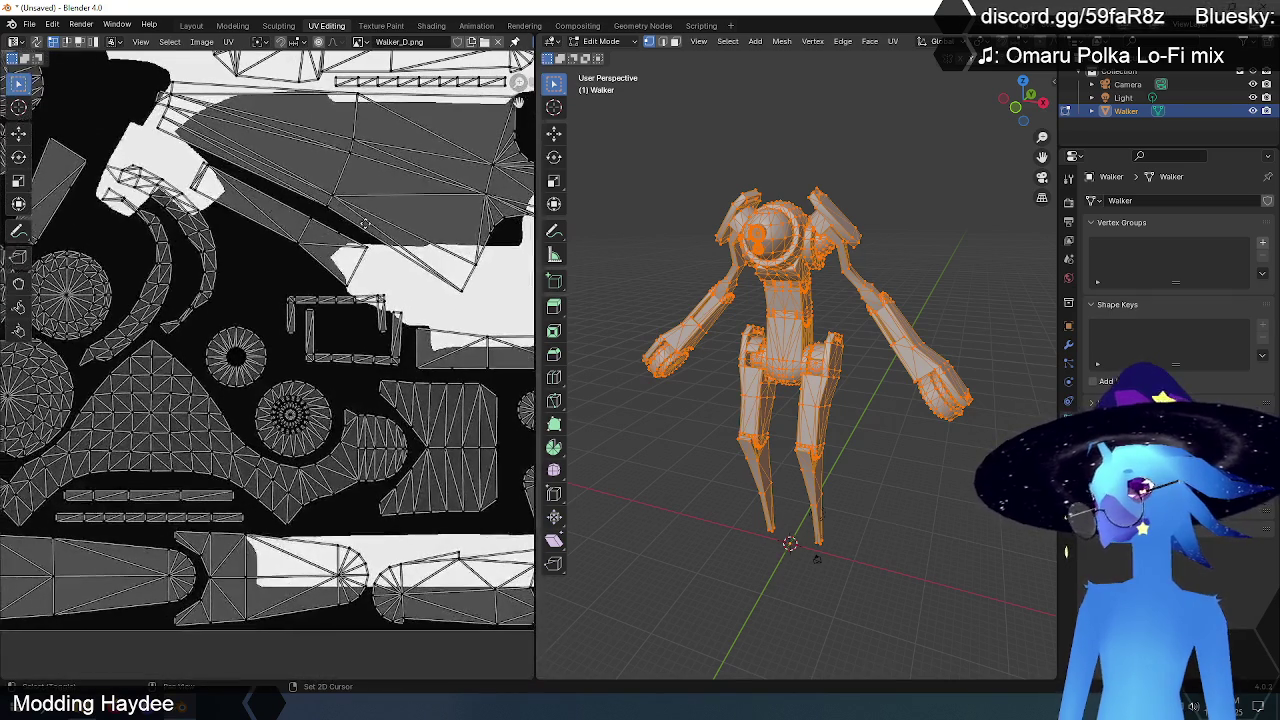
scroll(366, 230, down, 5)
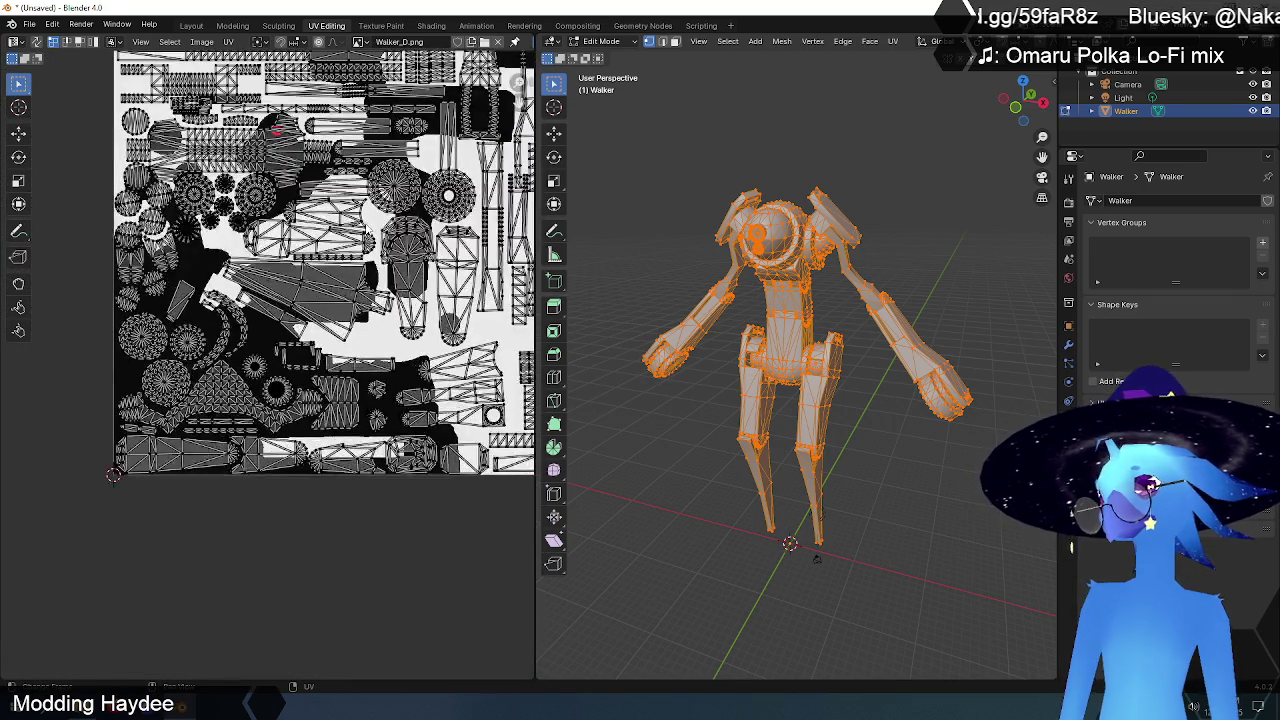
scroll(366, 230, down, 1)
scroll(366, 230, down, 1)
middle_drag(360, 262, 338, 264)
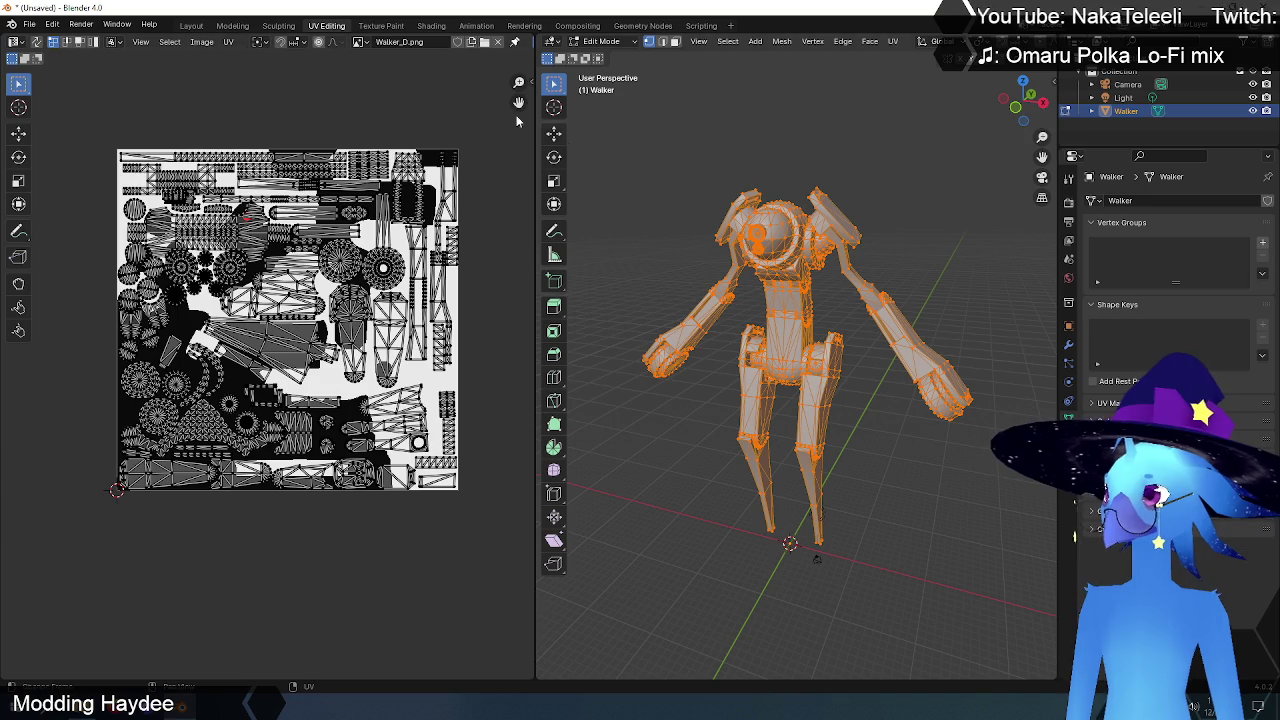
click(191, 25)
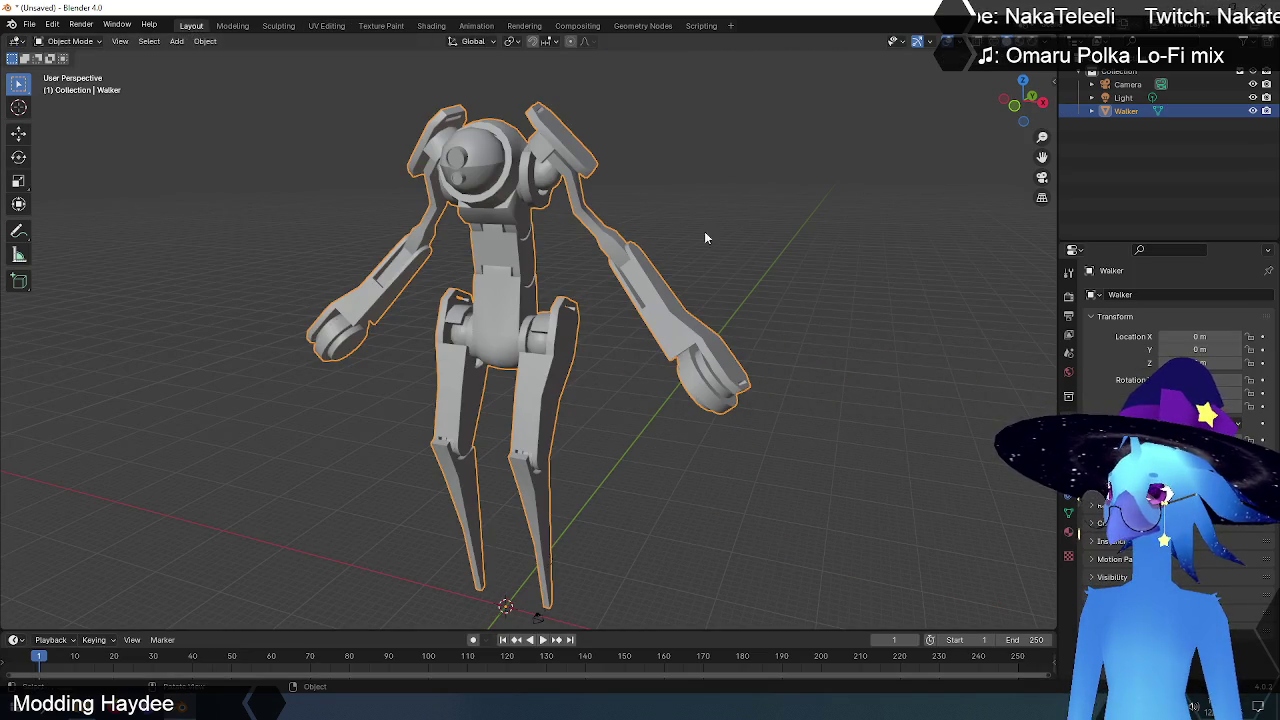
- Select the Walker robot and view its empty Material Properties
click(491, 236)
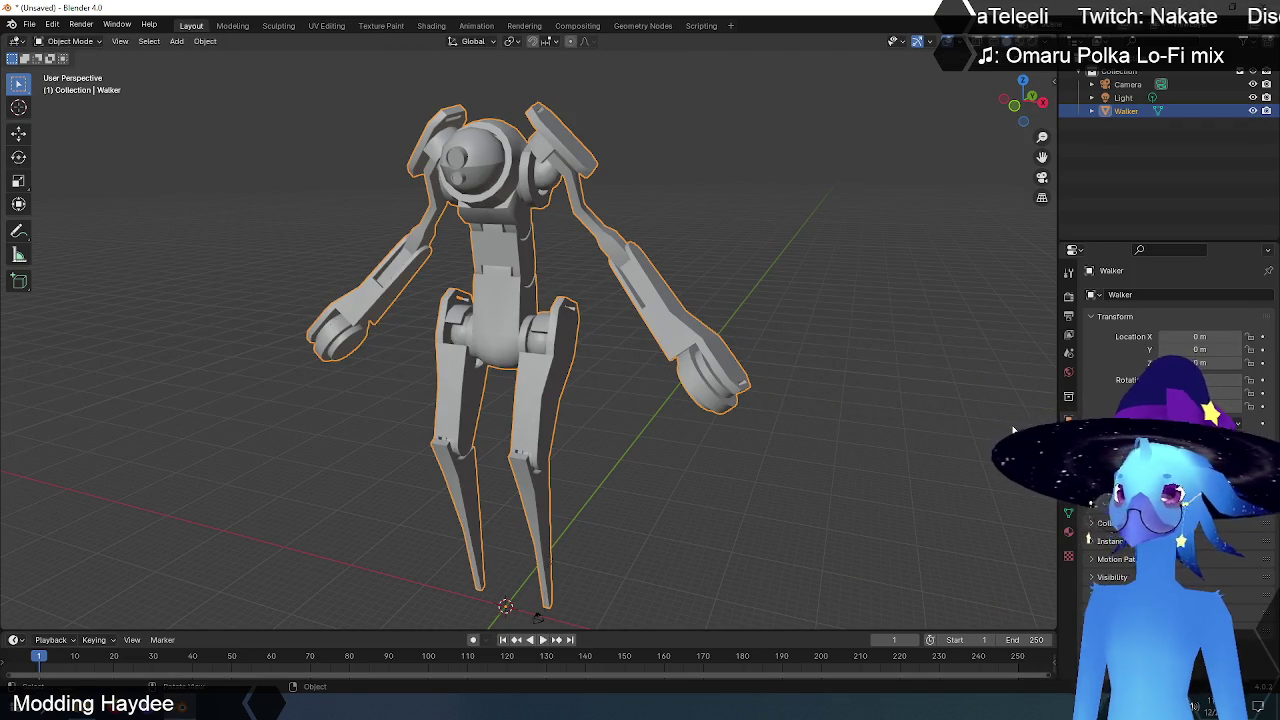
click(1068, 533)
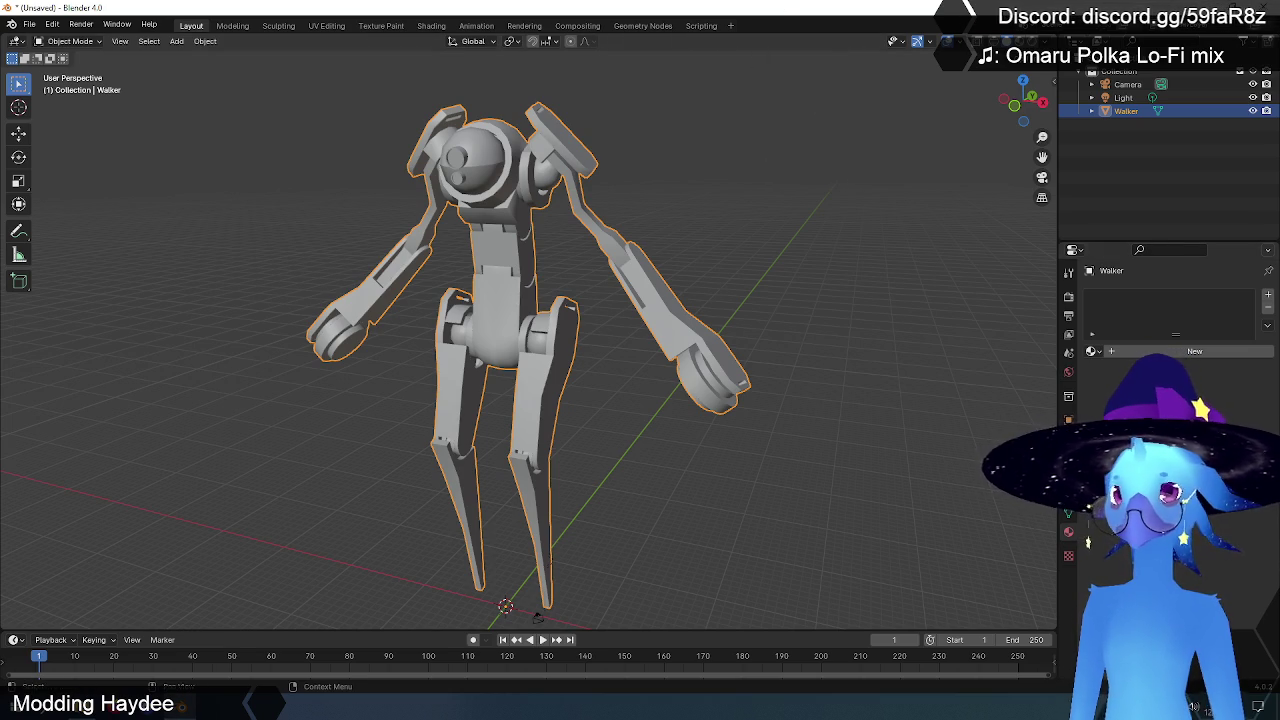
scroll(627, 293, down, 3)
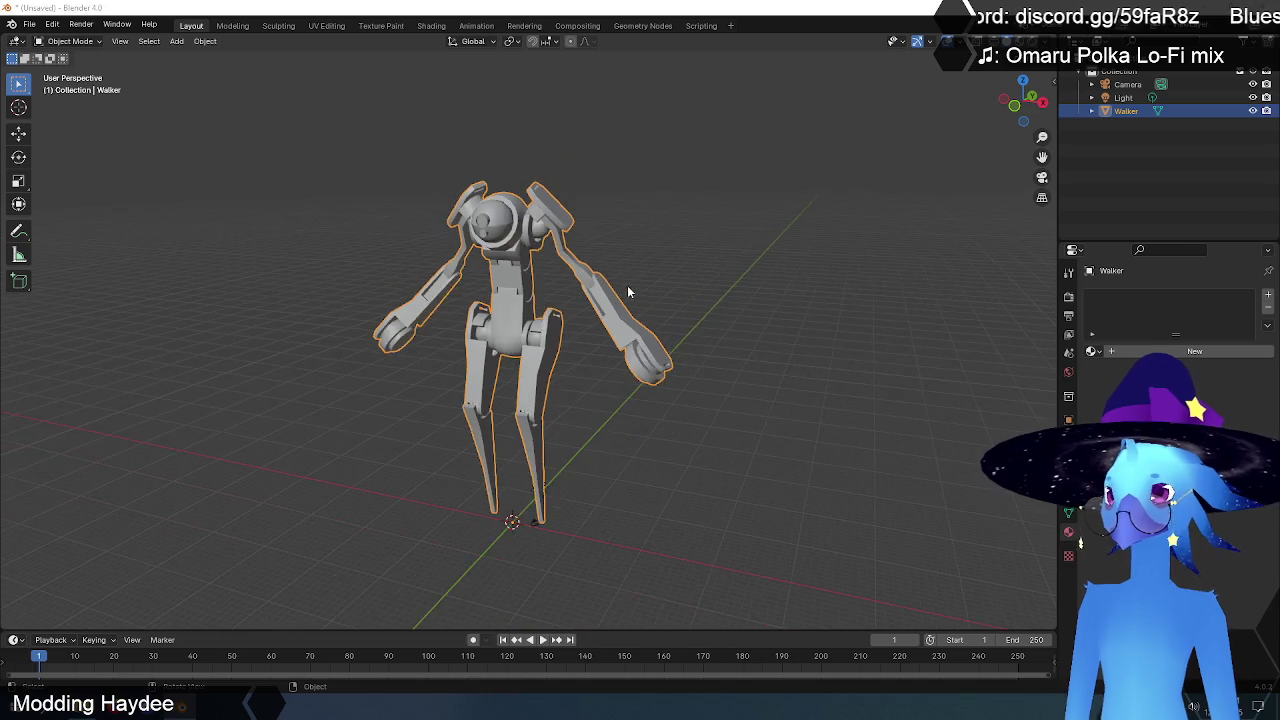
mouse_move(627, 285)
middle_down()
mouse_move(650, 264)
mouse_move(864, 234)
mouse_move(664, 251)
mouse_move(702, 230)
middle_up()
scroll(663, 251, up, 1)
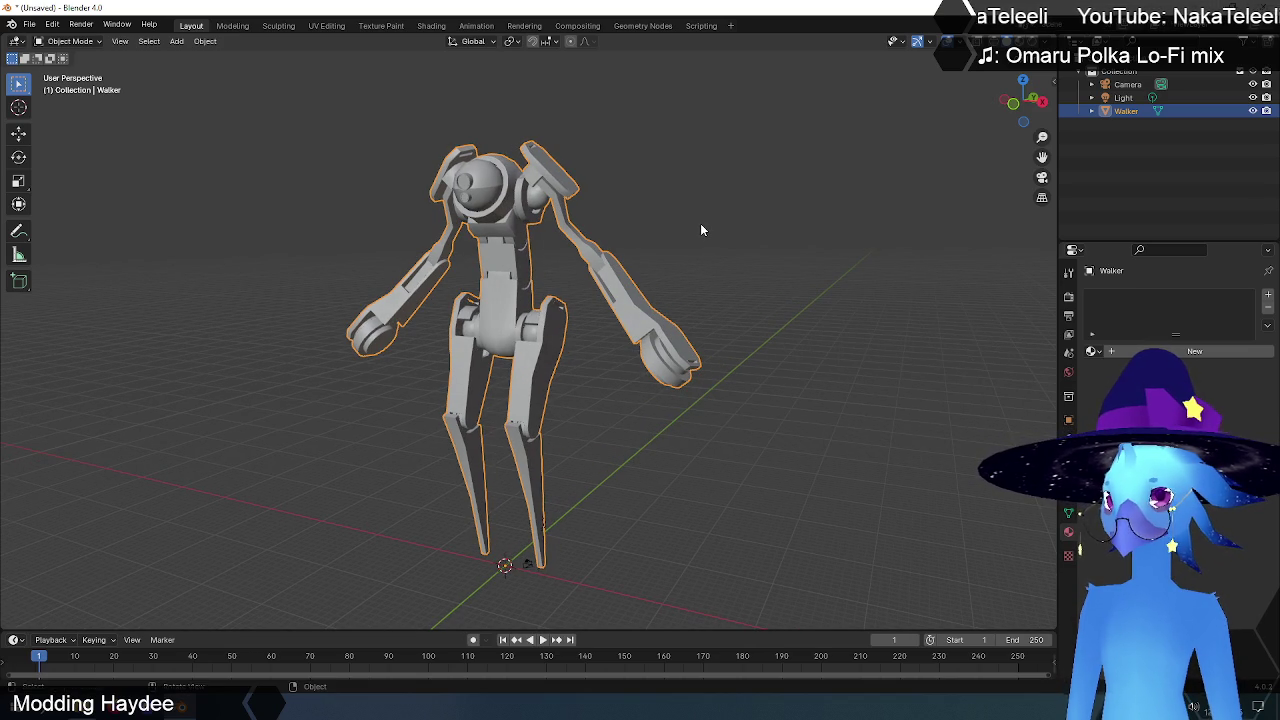
- Create a new material using C:\Data\dmesh\Walker_D.png as an Image Texture base colour
click(1194, 351)
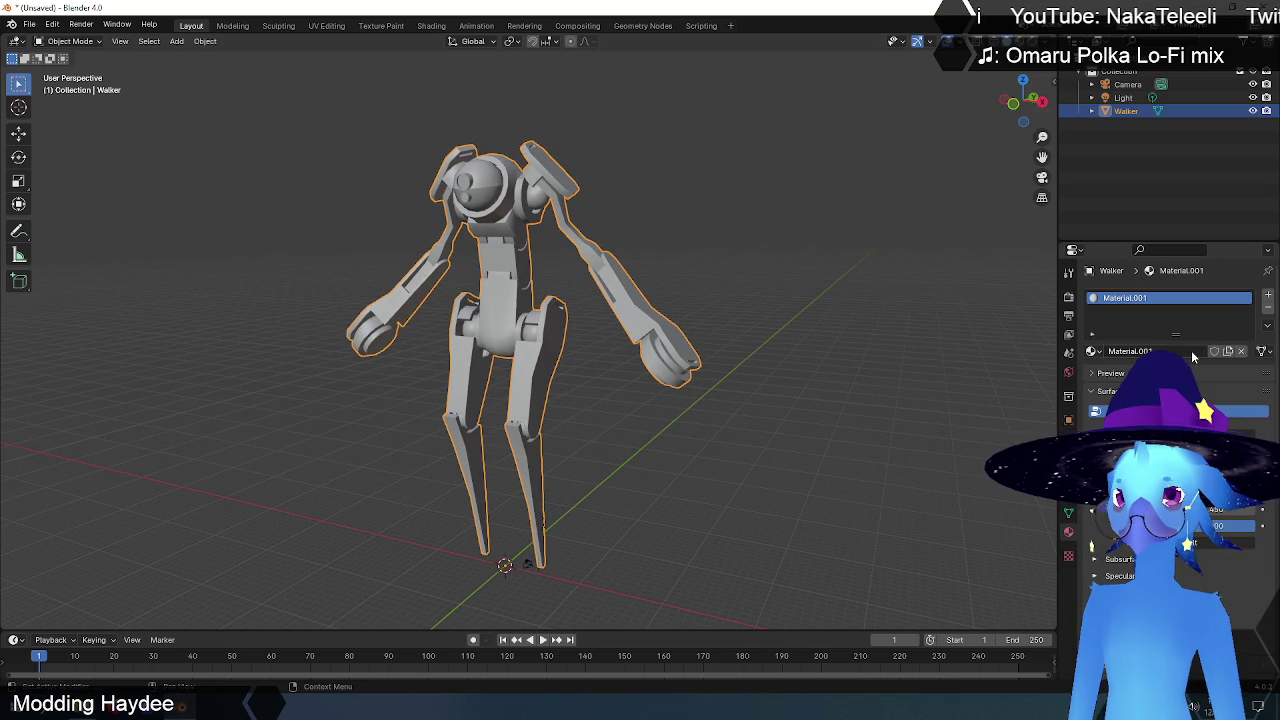
click(1150, 458)
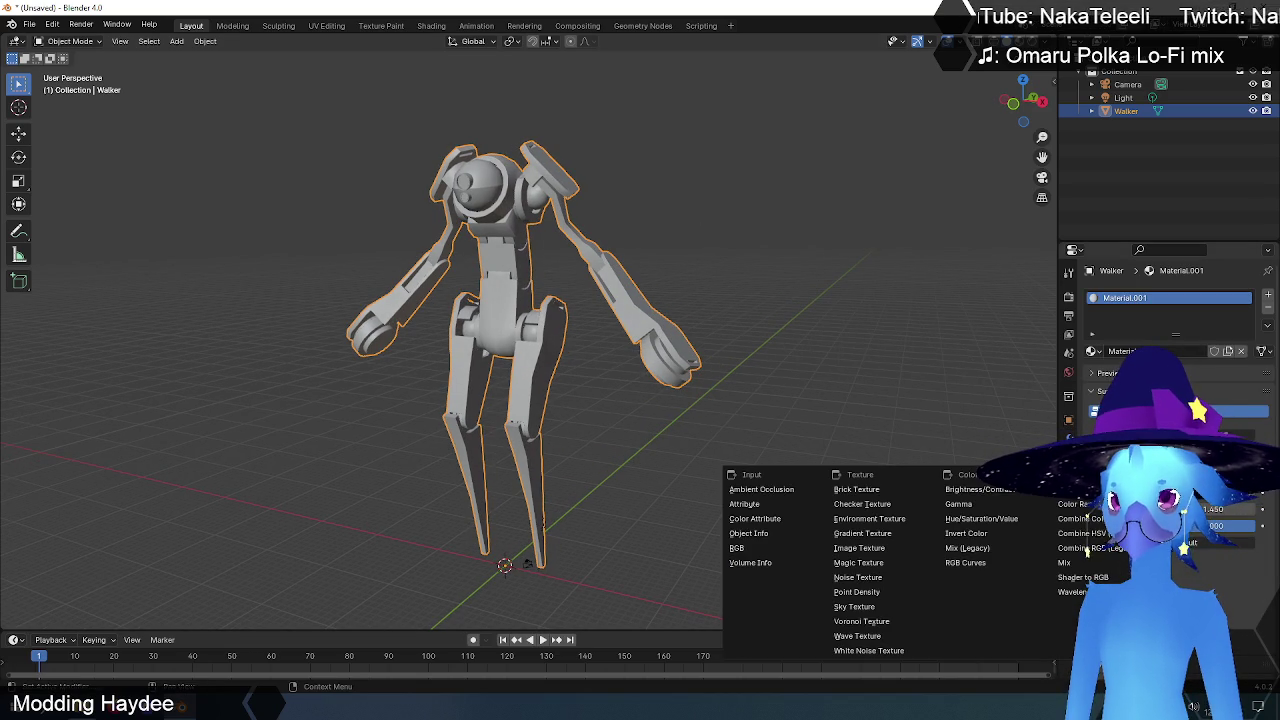
click(862, 548)
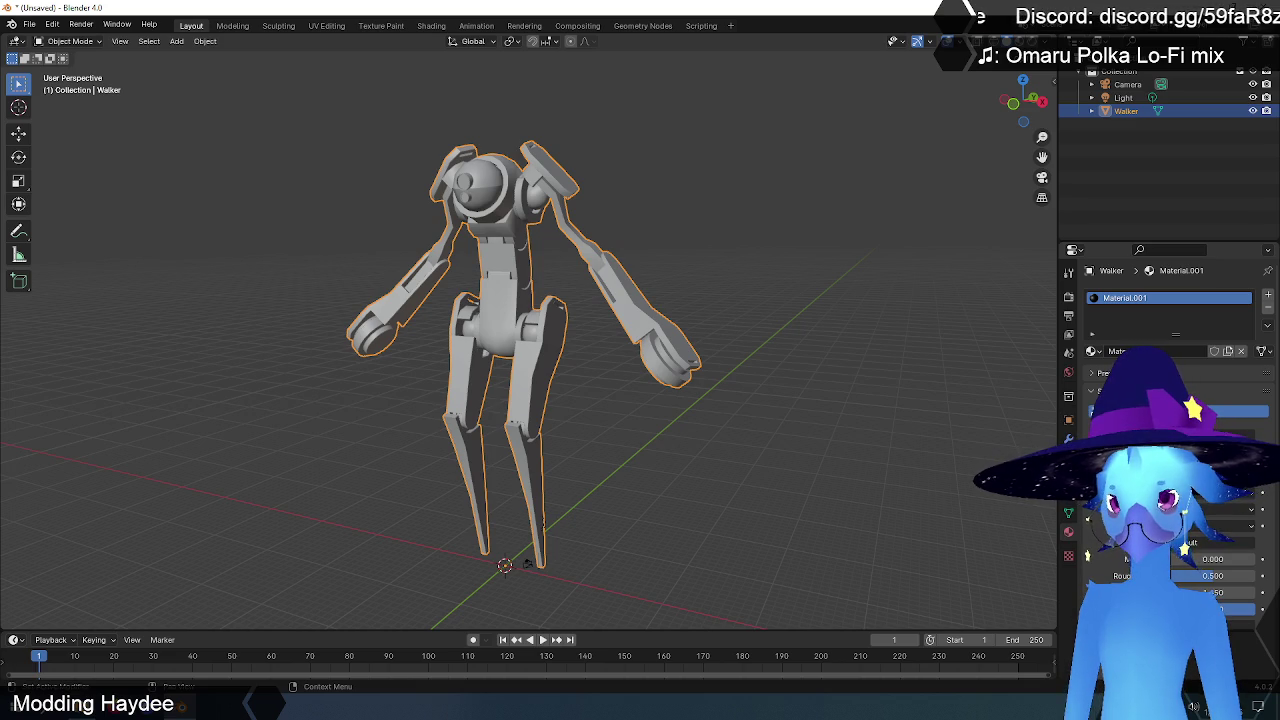
click(1235, 430)
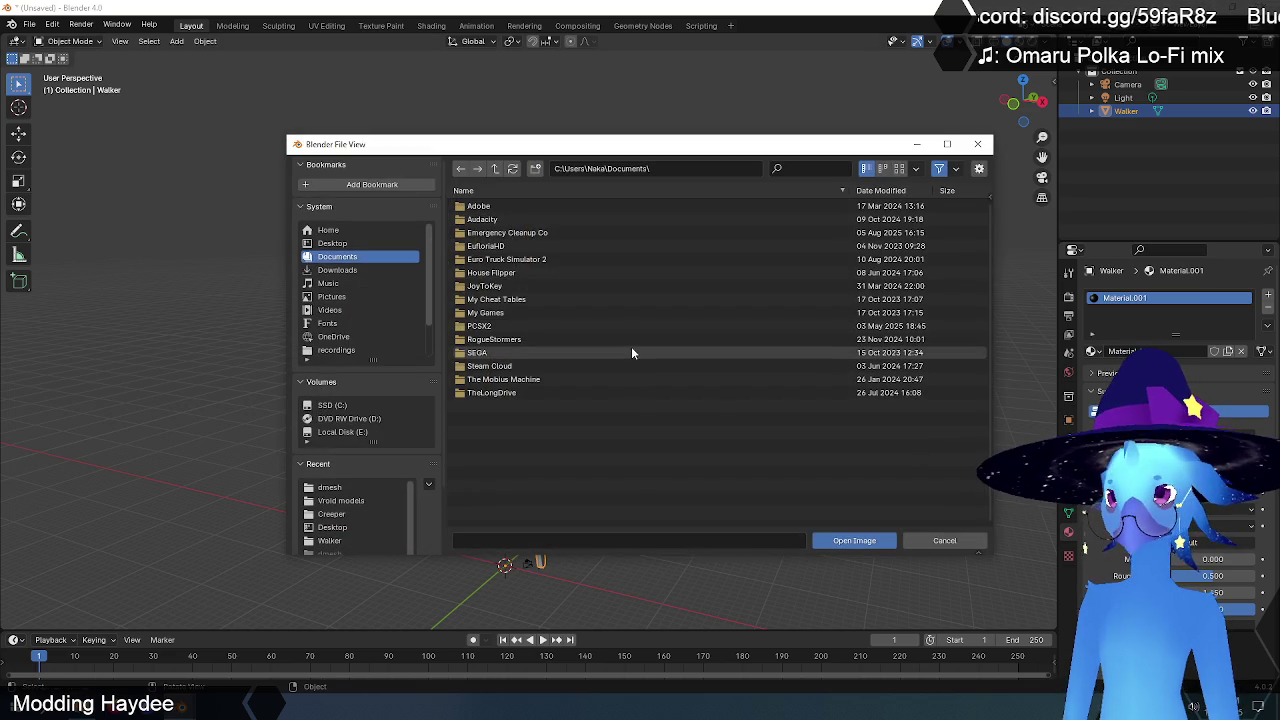
click(338, 406)
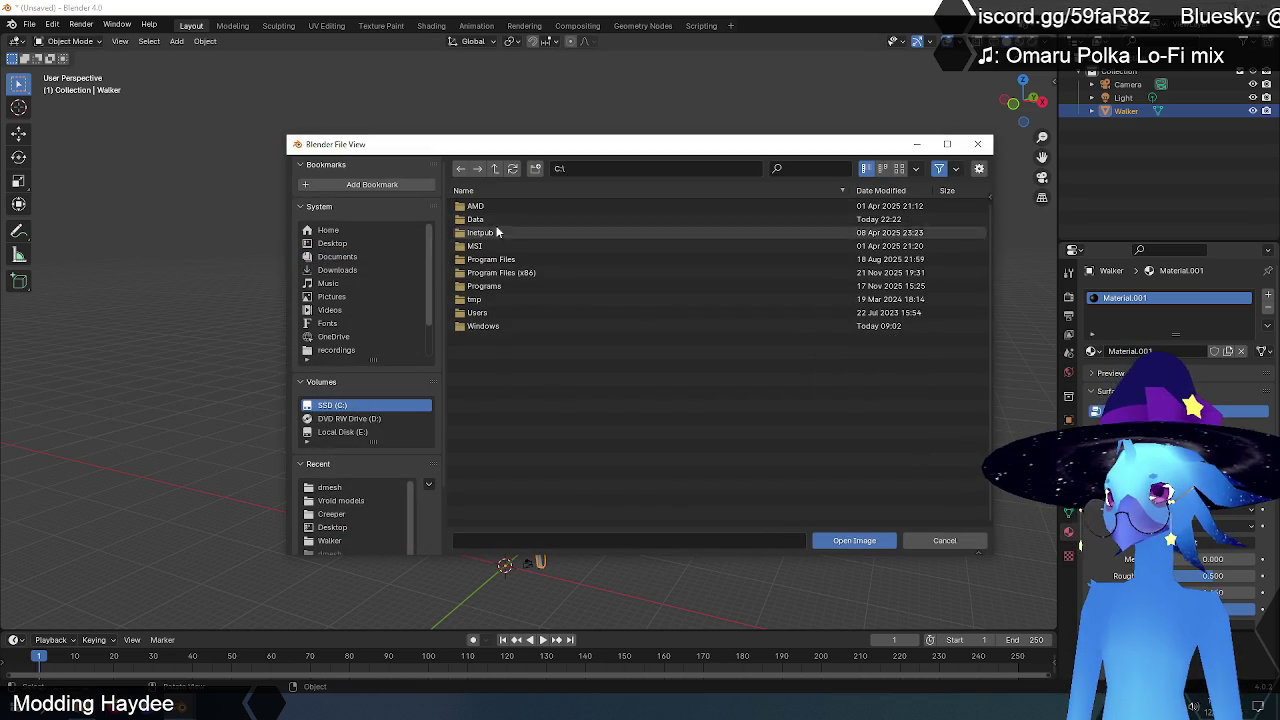
double_click(476, 219)
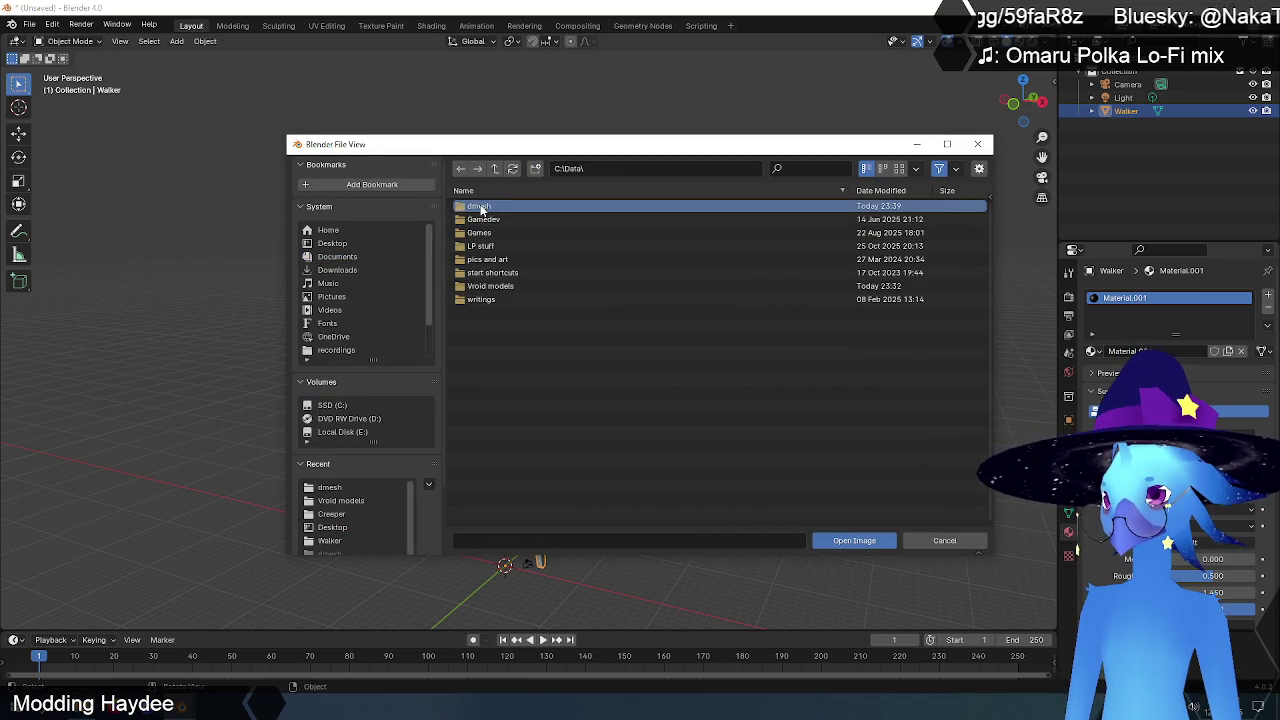
double_click(480, 206)
click(481, 206)
click(851, 541)
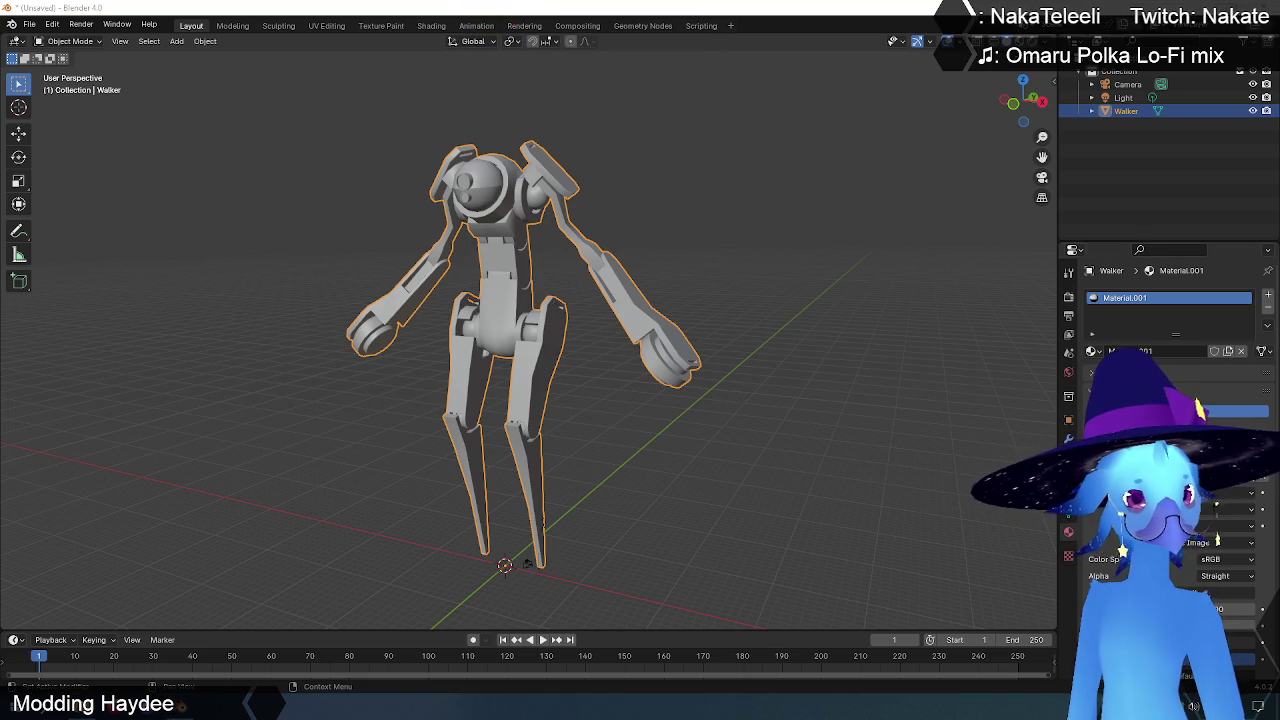
- Reselect the robot and switch the viewport to Material Preview shading
click(657, 84)
middle_drag(657, 84, 695, 241)
click(607, 265)
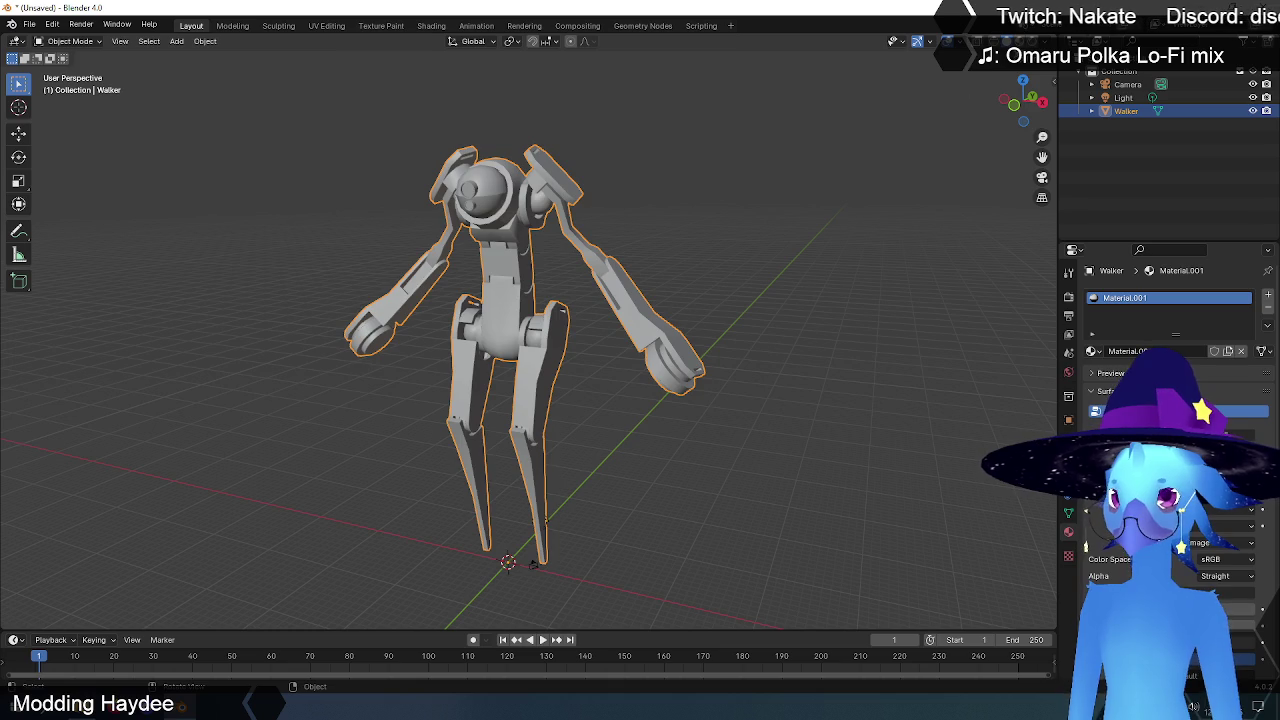
click(1029, 41)
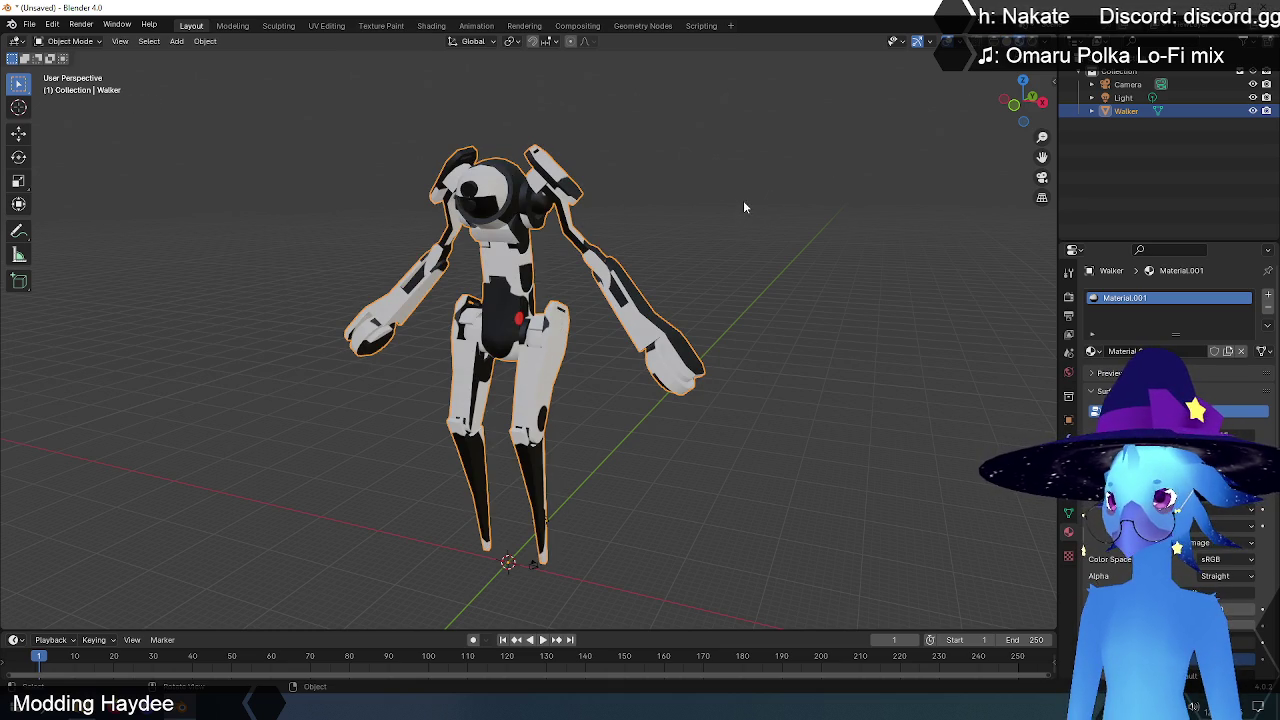
mouse_move(665, 233)
middle_down()
mouse_move(954, 221)
mouse_move(651, 240)
mouse_move(663, 238)
middle_up()
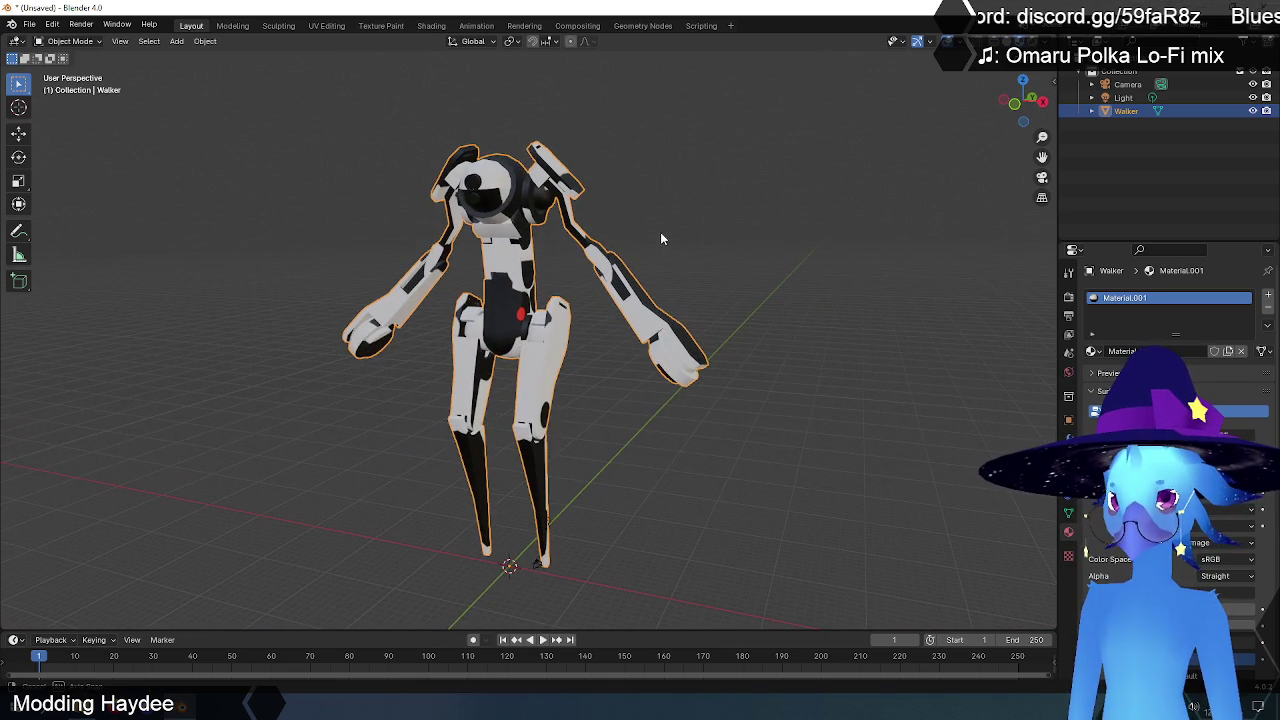
click(1097, 352)
- Assign the existing 'Material' and feed Walker_D.png from C:\Data\dmesh into its Base Color
click(1112, 371)
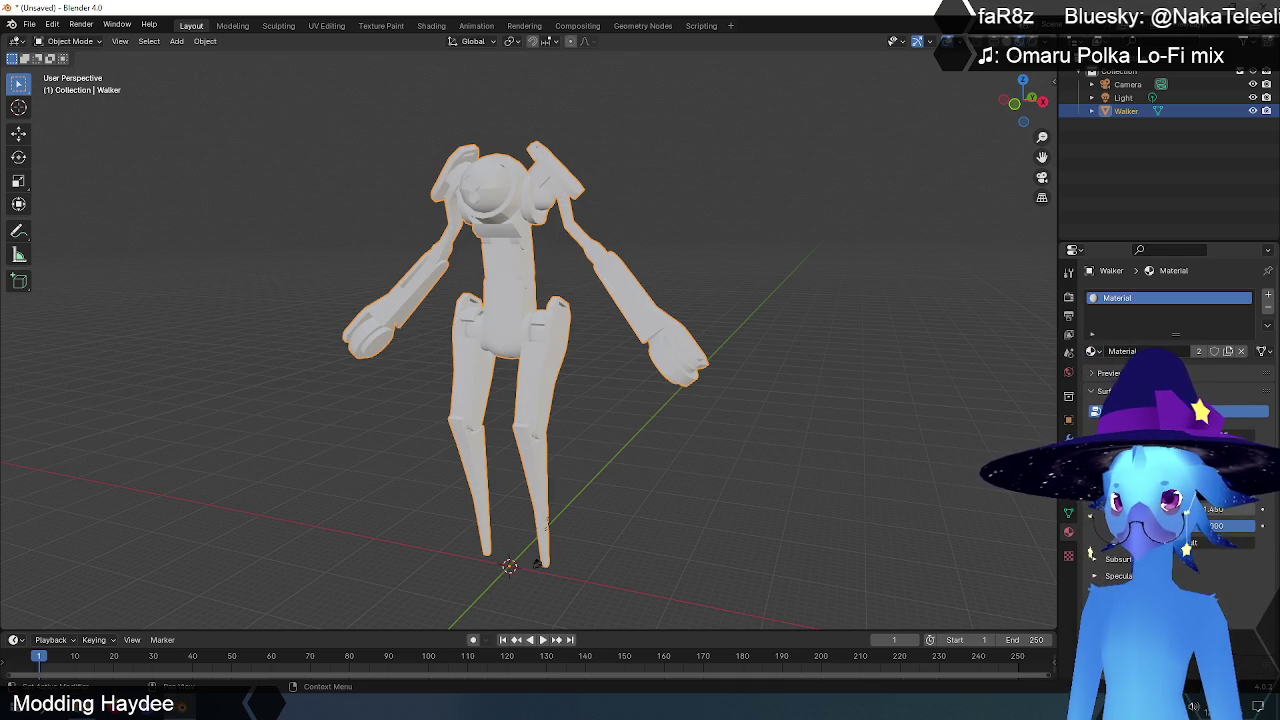
click(1088, 556)
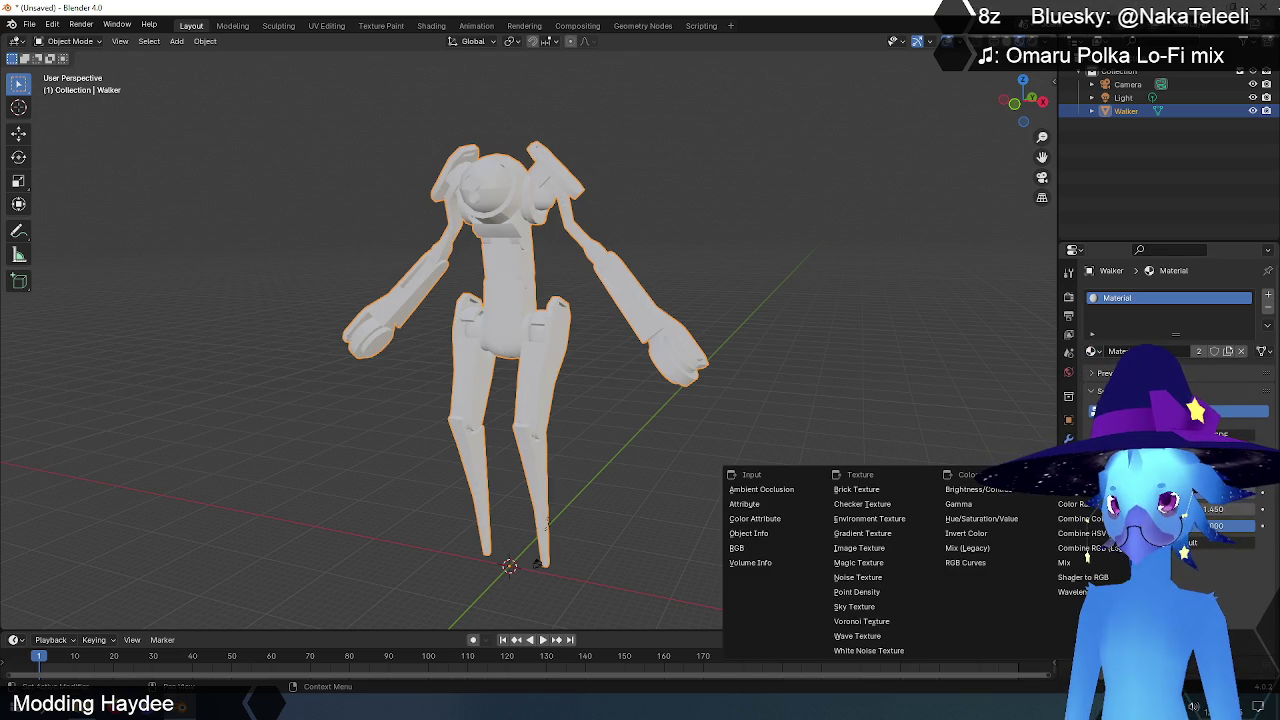
click(880, 547)
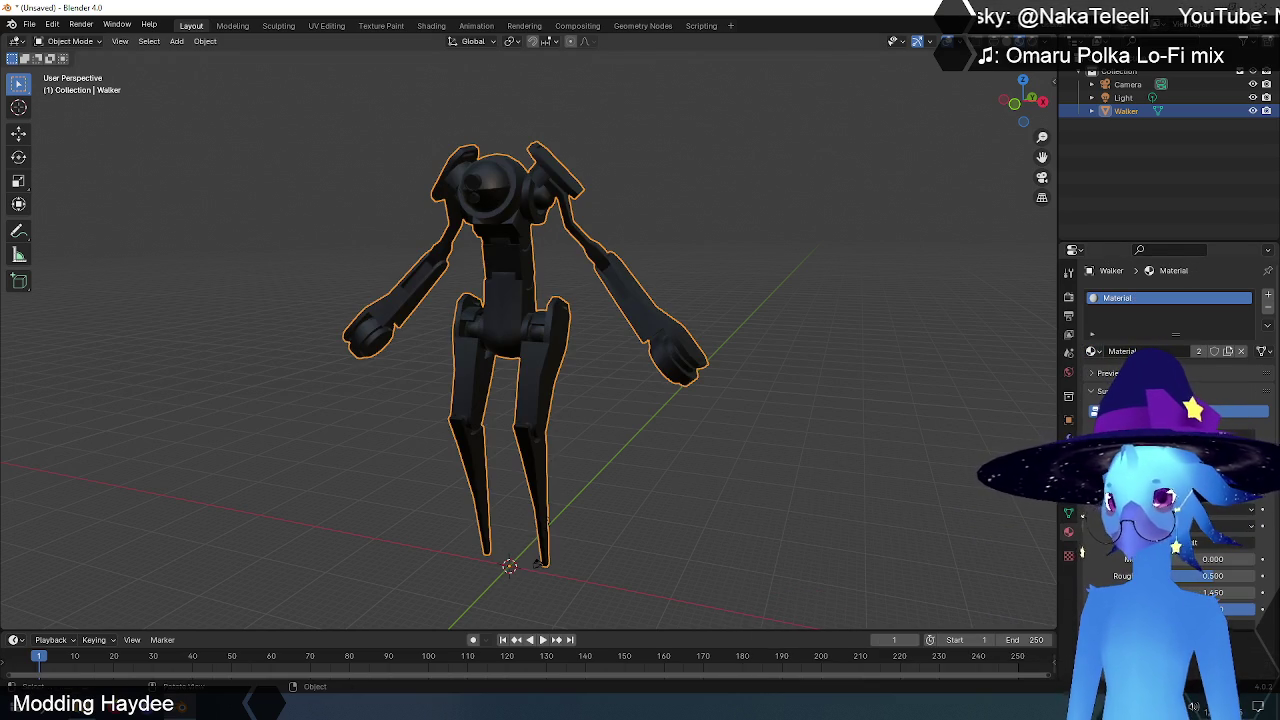
click(1225, 428)
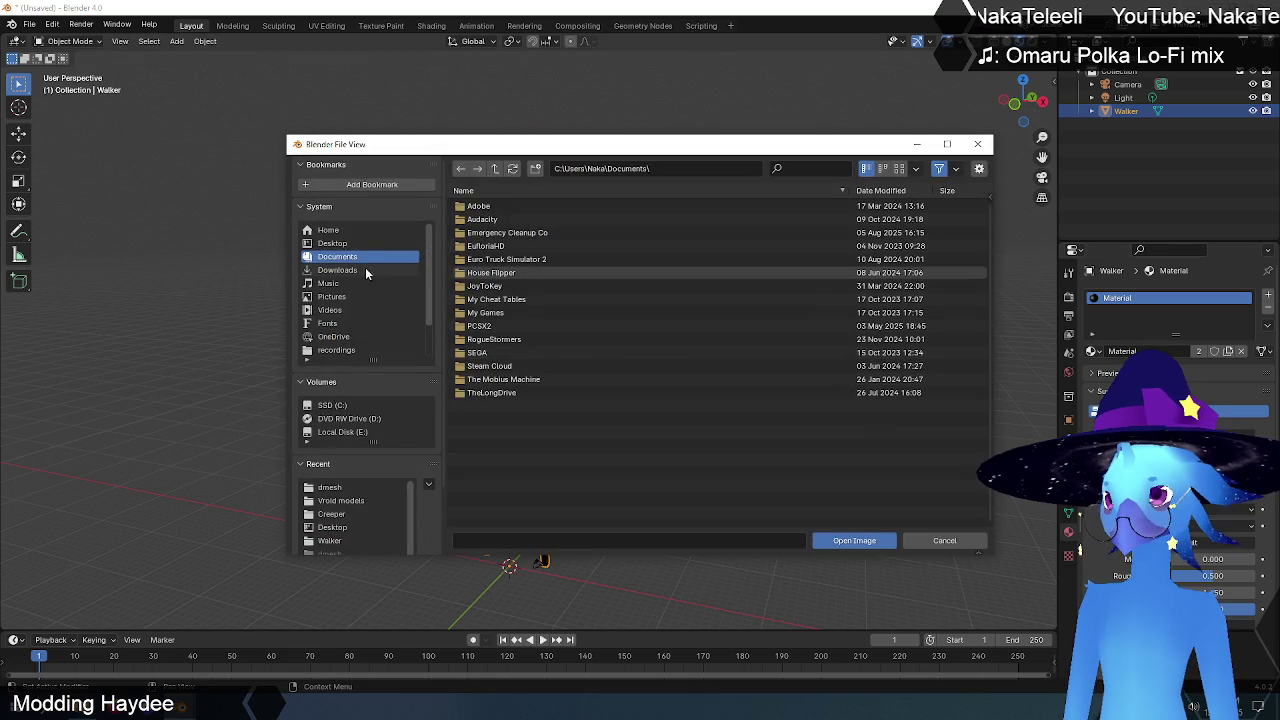
click(333, 405)
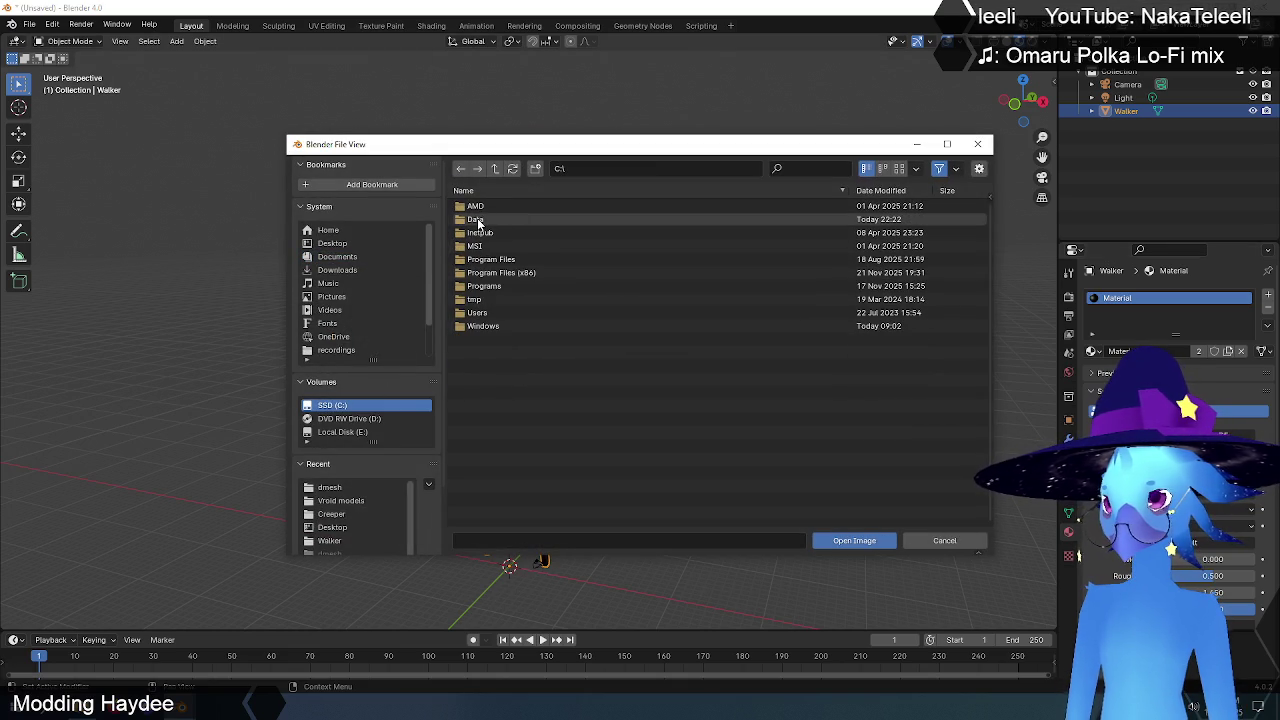
click(477, 218)
click(476, 206)
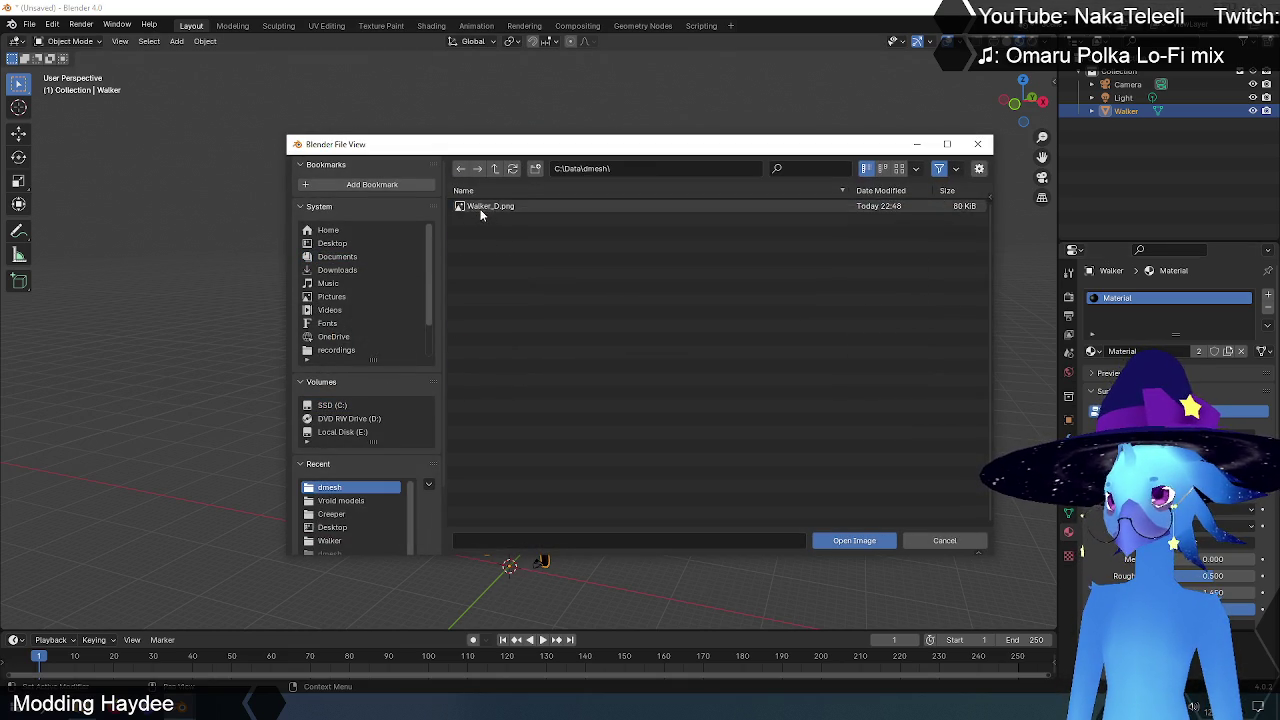
click(480, 207)
click(854, 540)
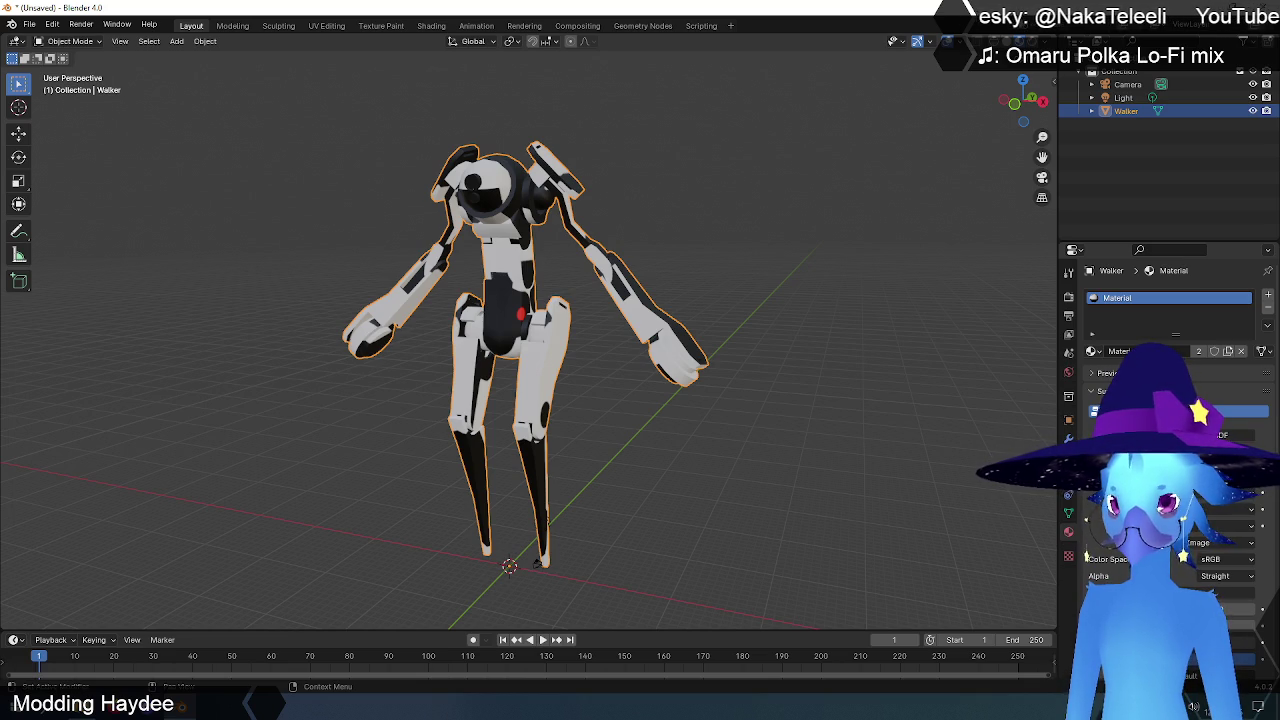
- In UV Editing, select all the Walker's UVs and mirror them on Y
click(327, 27)
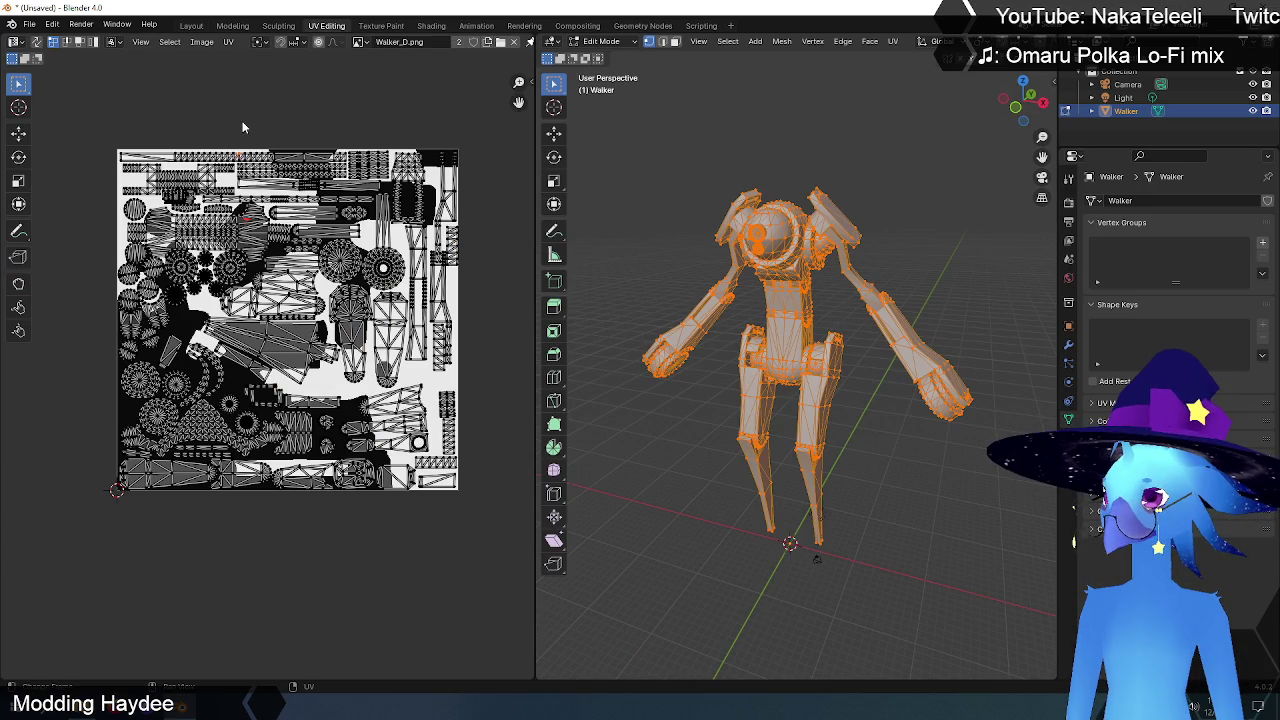
scroll(288, 100, down, 1)
scroll(288, 100, up, 1)
right_click(295, 121)
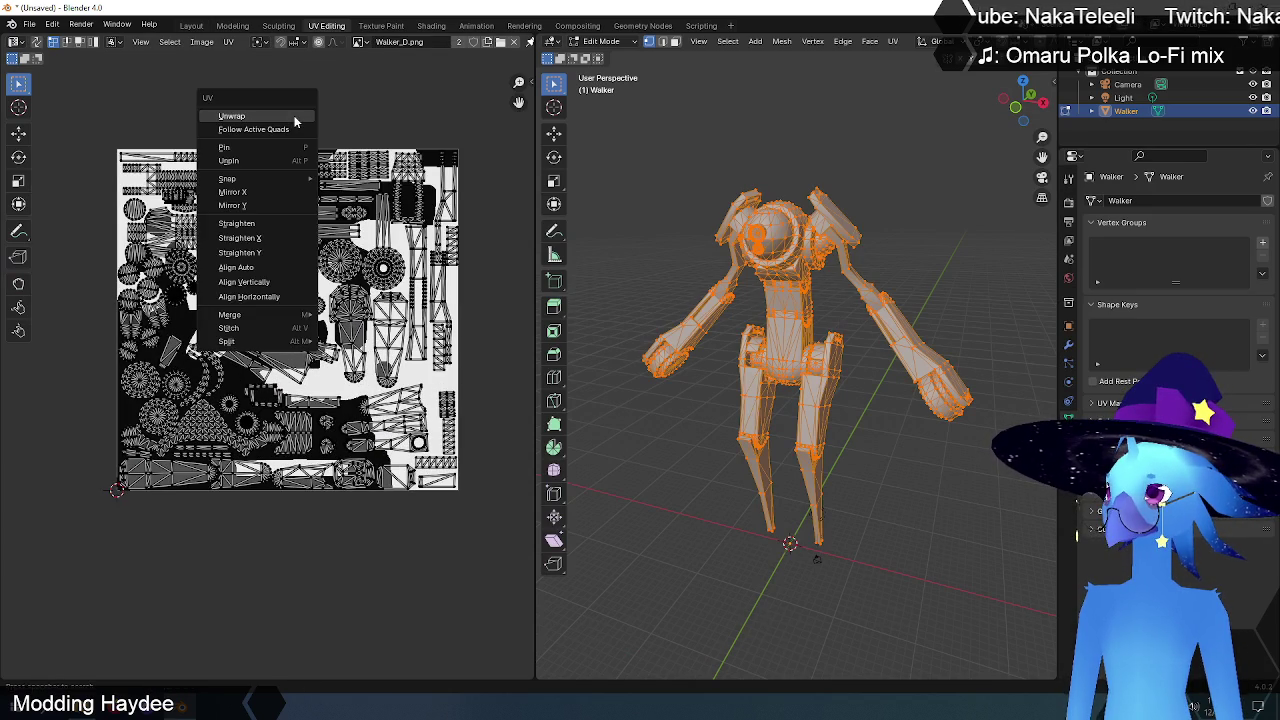
click(253, 204)
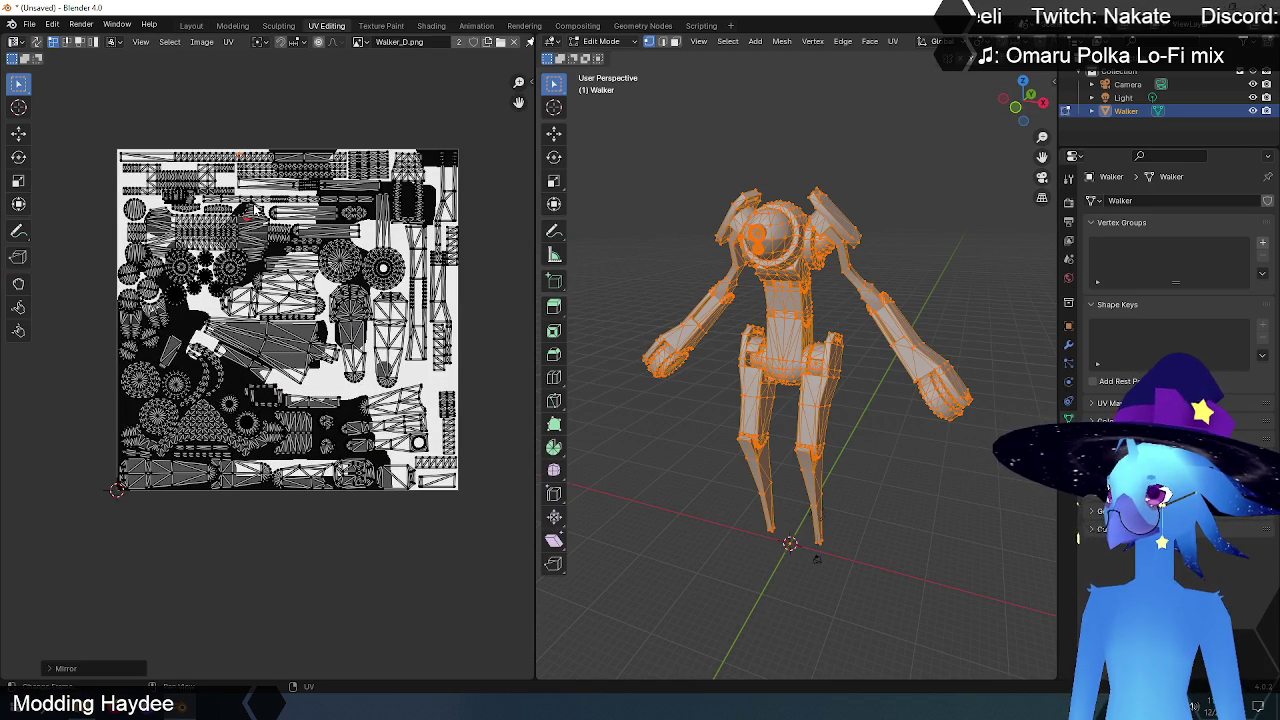
drag(82, 118, 503, 558)
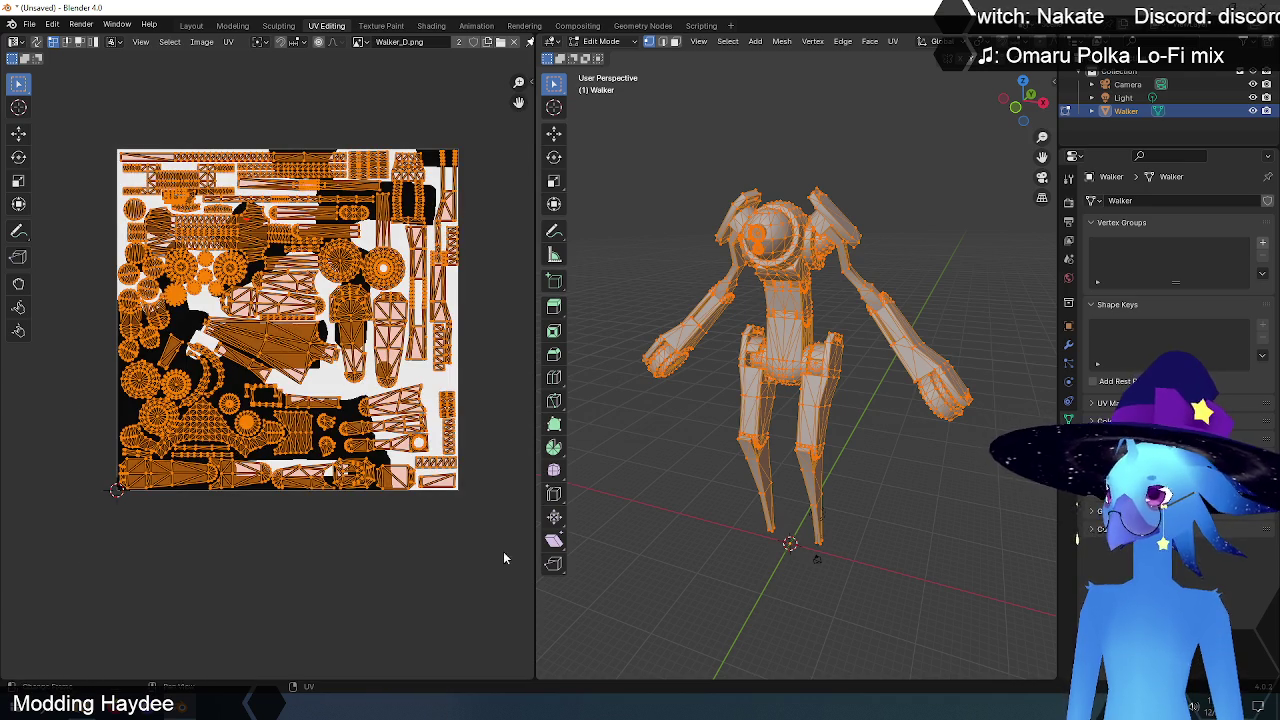
right_click(289, 118)
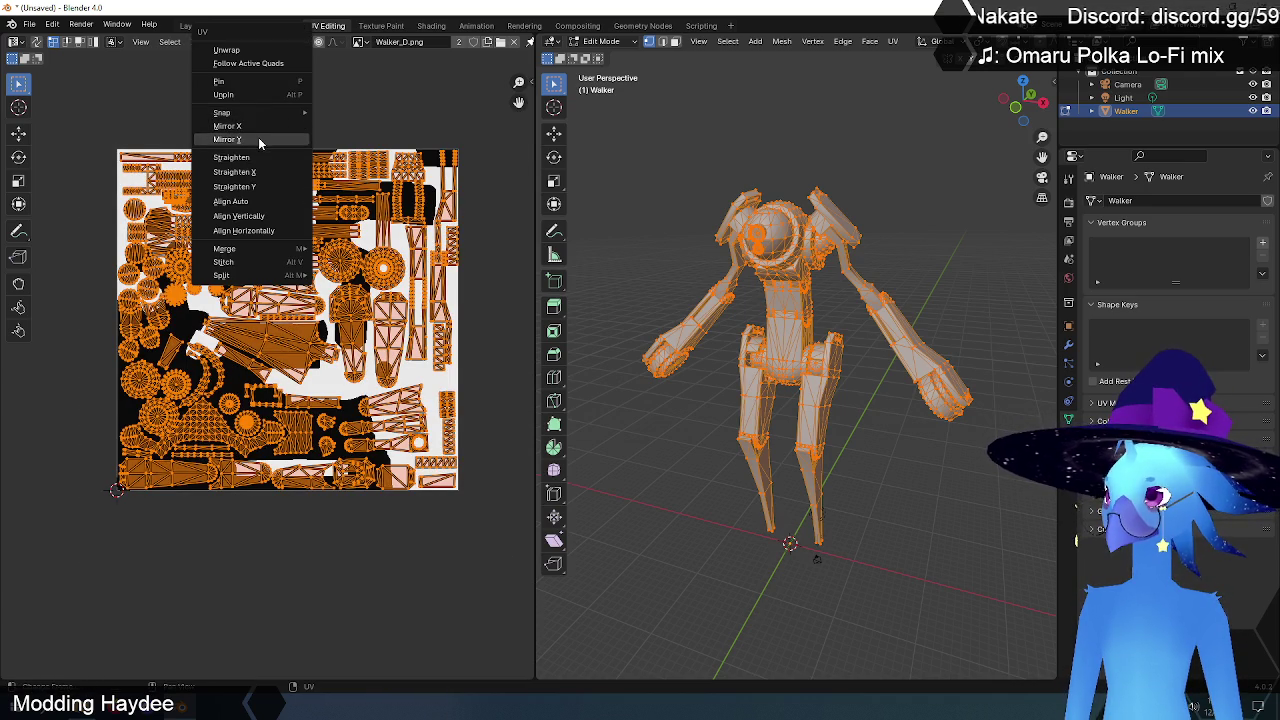
click(259, 138)
- Check the texture alignment in Material Preview, then leave Edit Mode for Layout
click(332, 122)
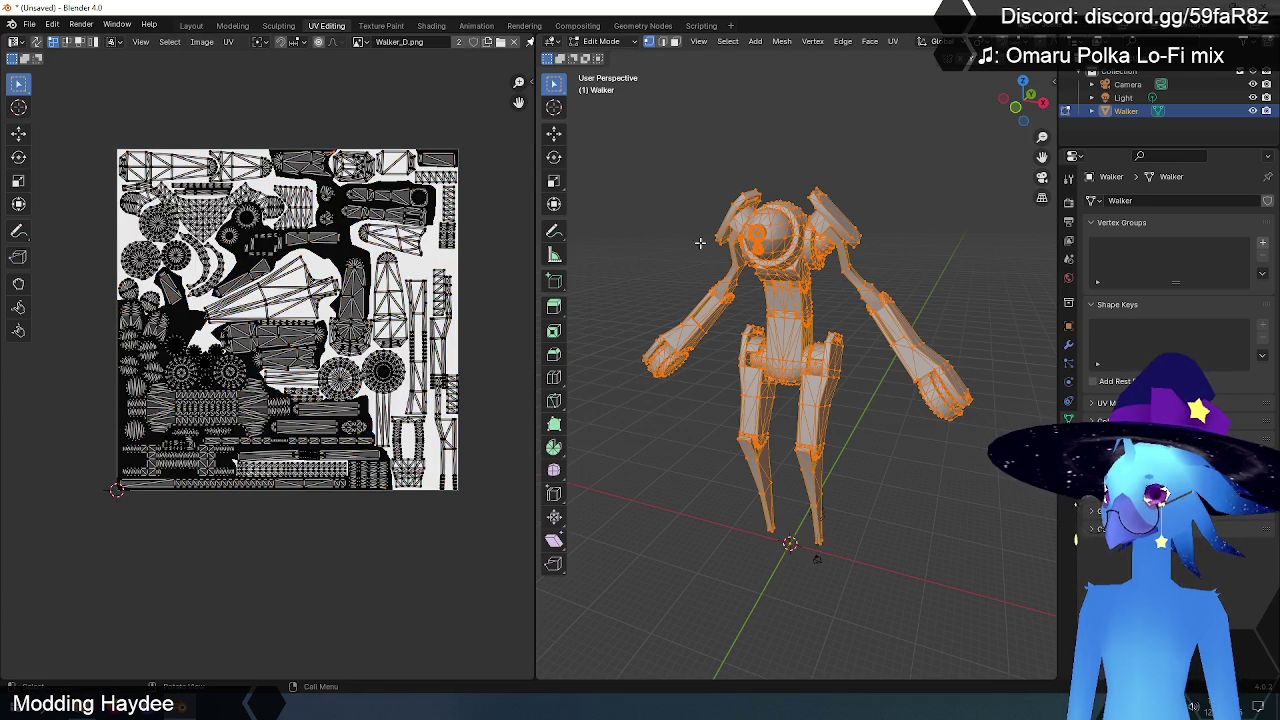
click(676, 249)
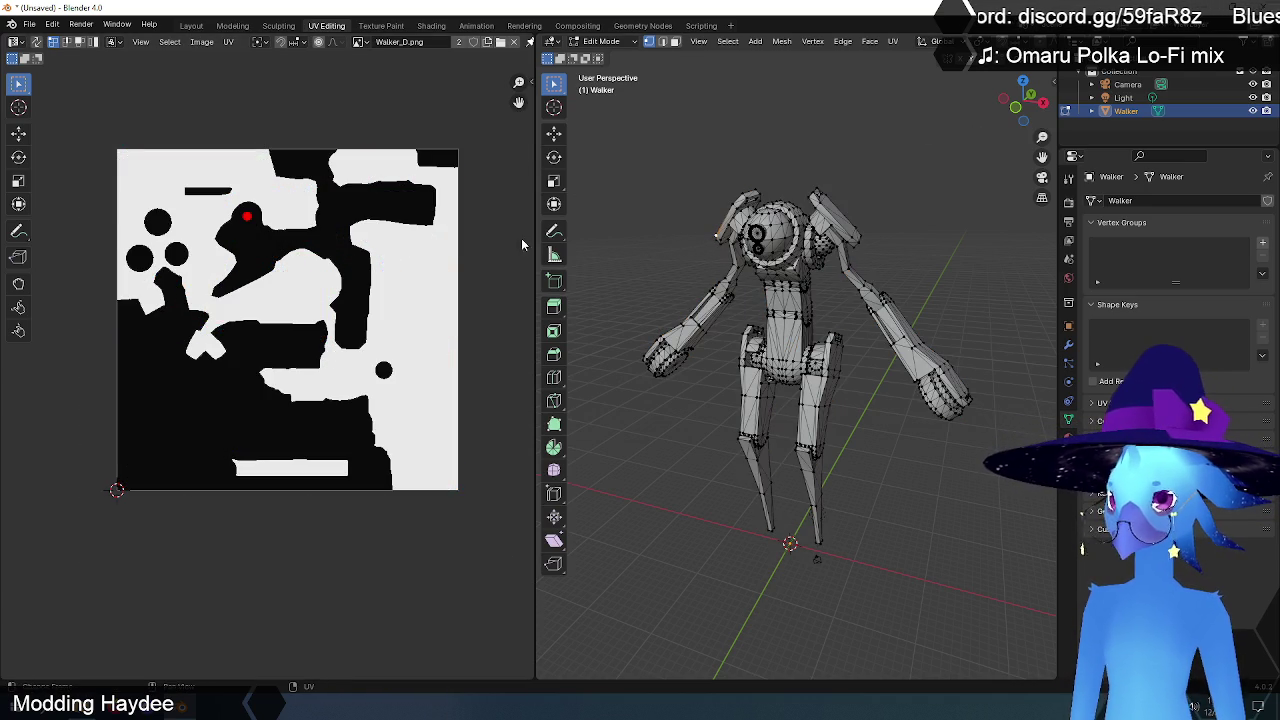
drag(533, 238, 353, 238)
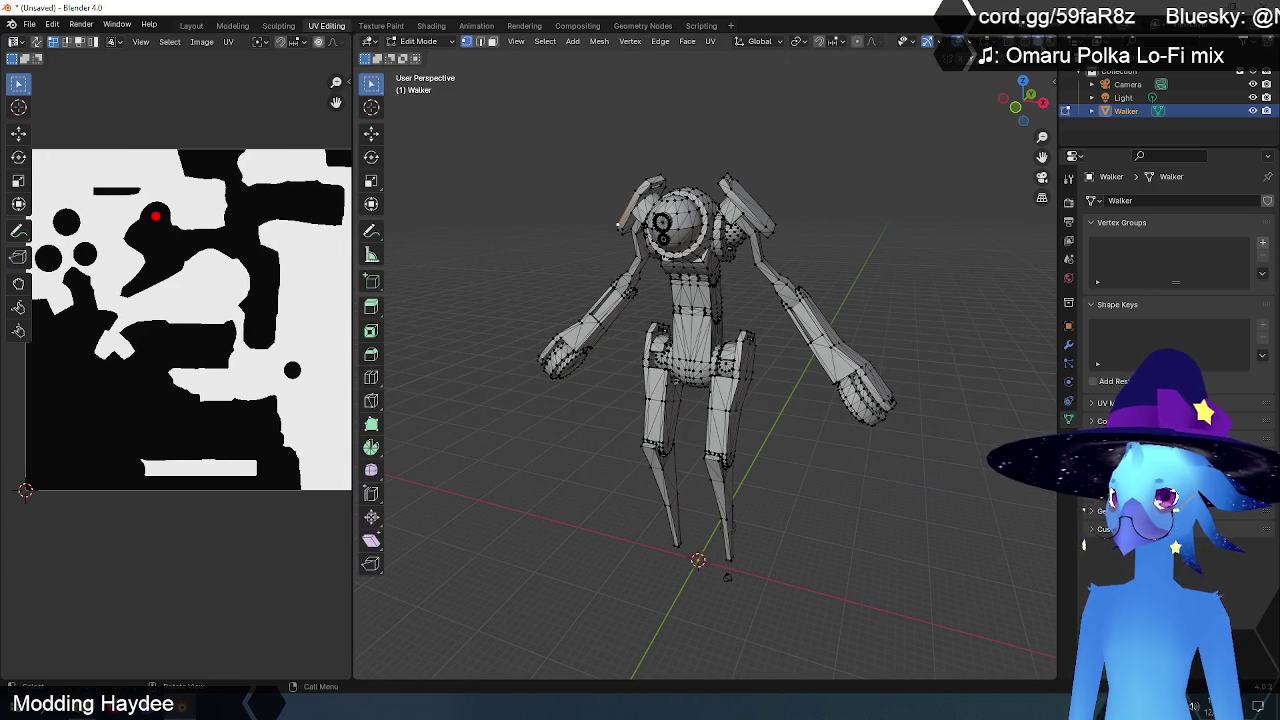
click(1038, 41)
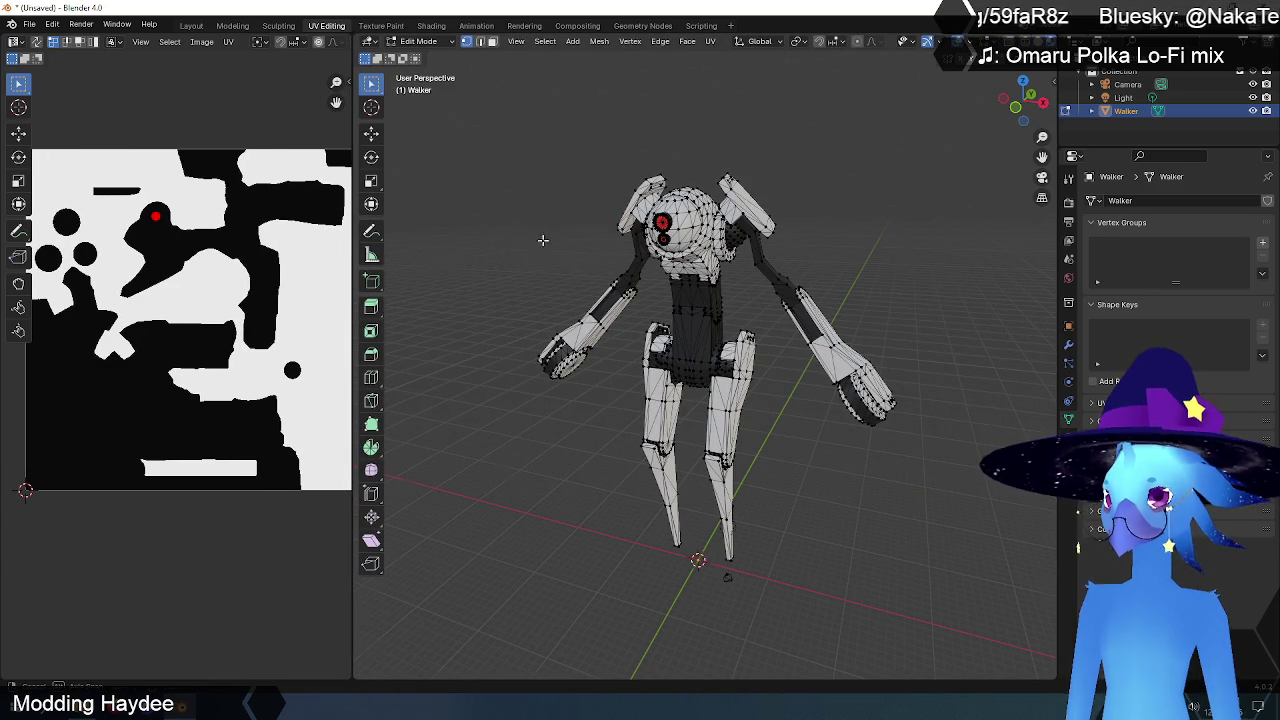
mouse_move(548, 238)
middle_down()
mouse_move(600, 234)
mouse_move(543, 234)
middle_up()
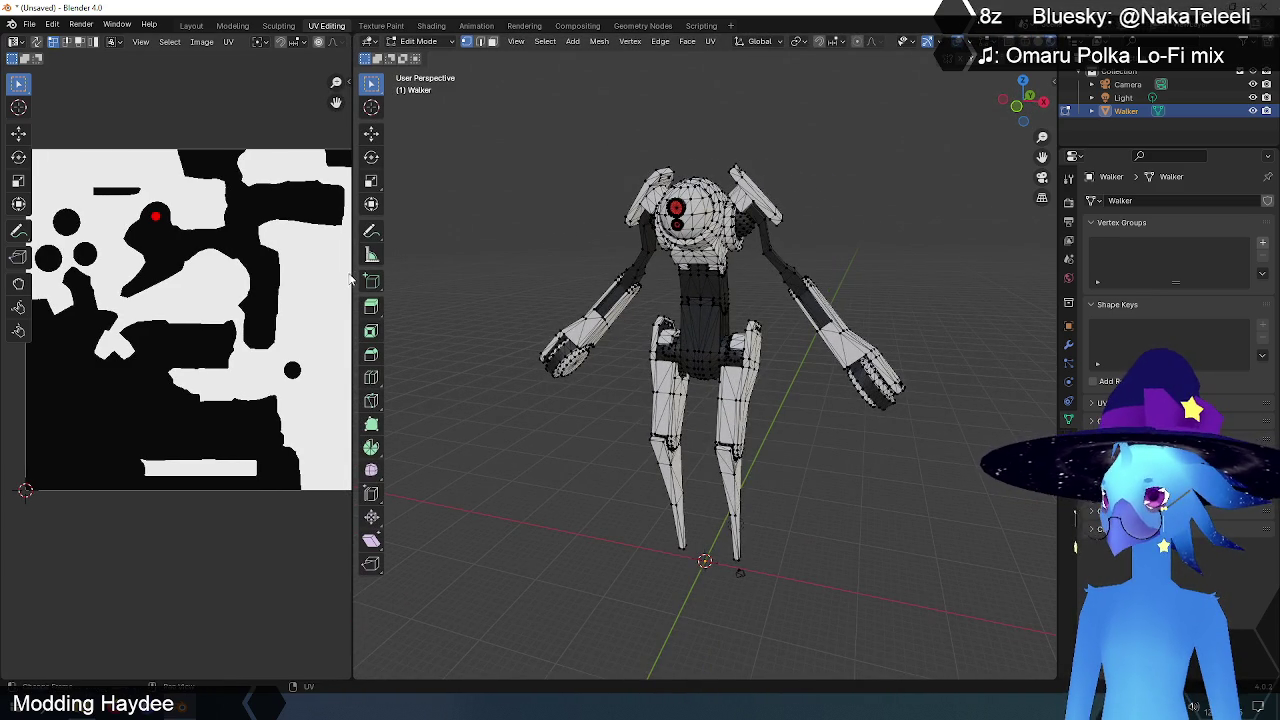
mouse_move(354, 280)
mouse_down()
mouse_move(527, 279)
mouse_move(500, 282)
mouse_up()
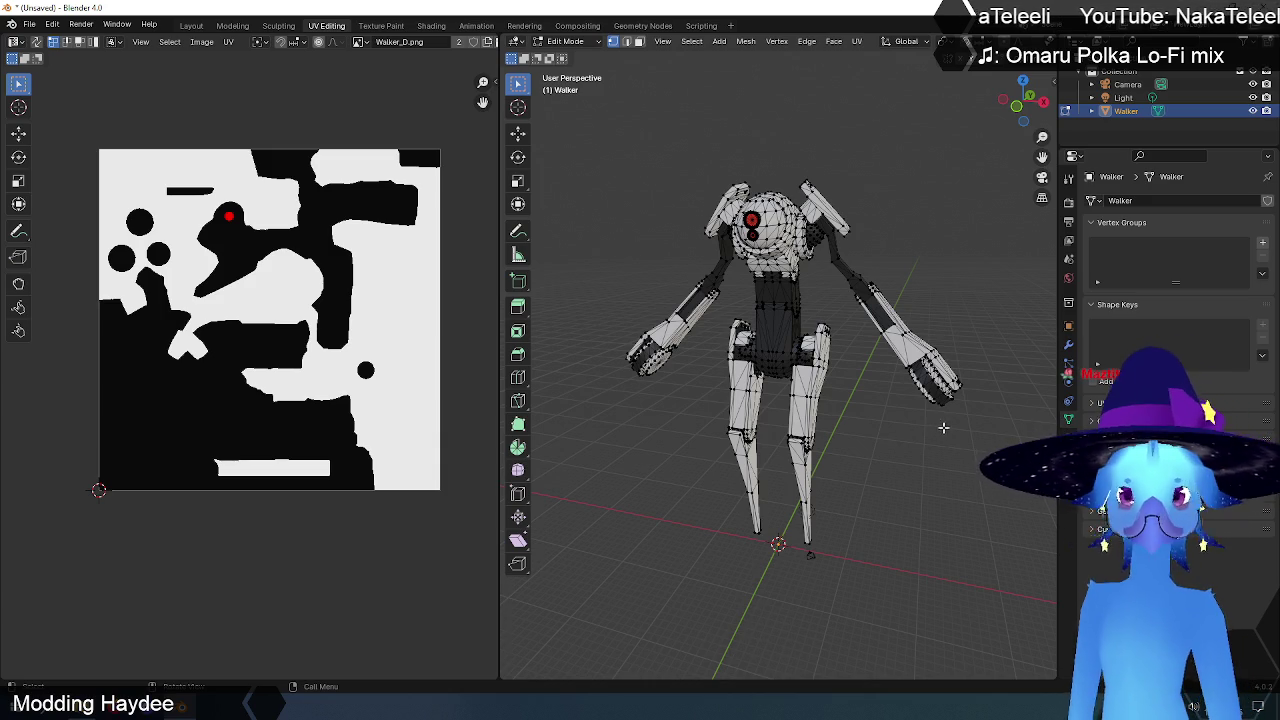
drag(500, 320, 320, 328)
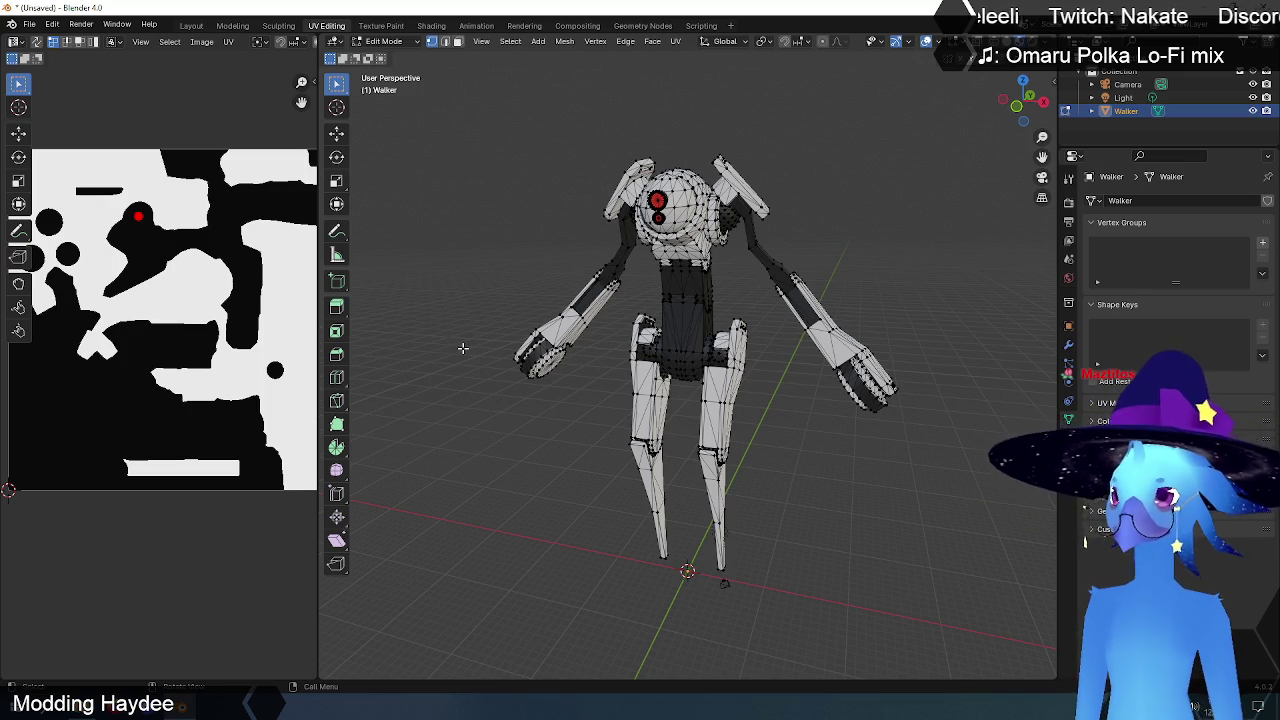
key(Tab)
click(191, 25)
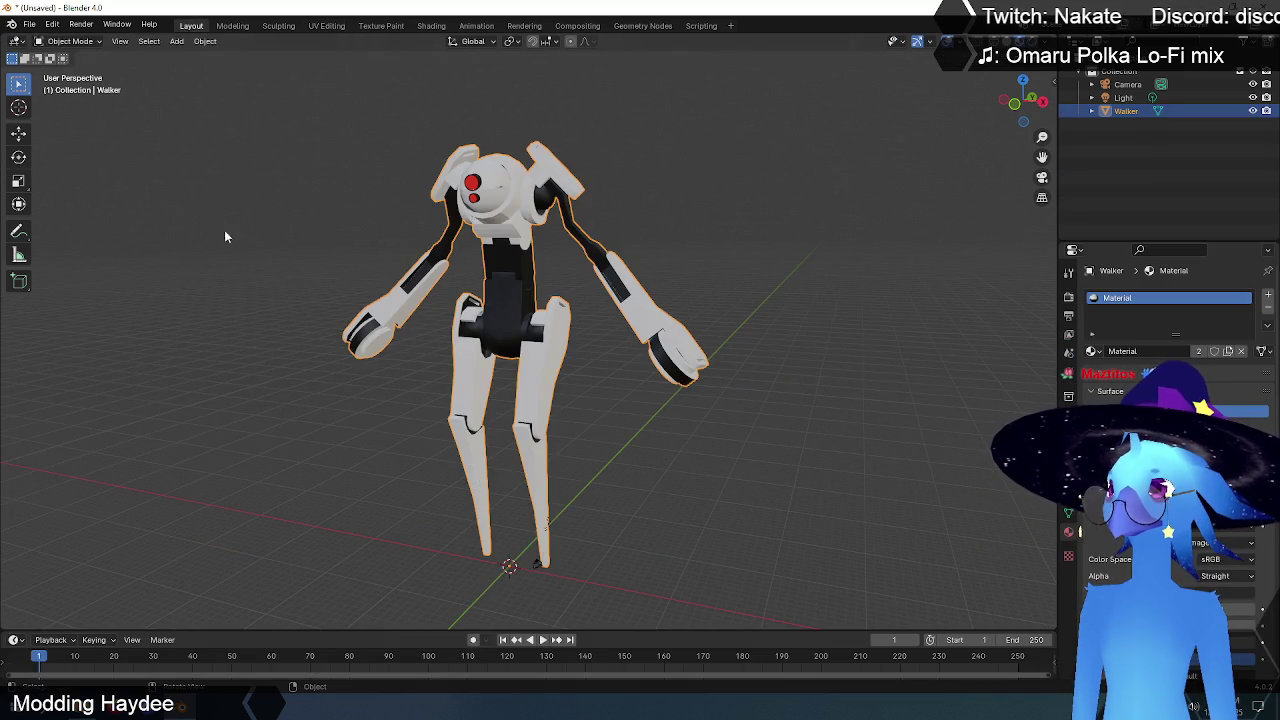
- Reselect the Walker robot in Layout and open the File menu for Haydee import
click(784, 254)
middle_drag(560, 280, 519, 276)
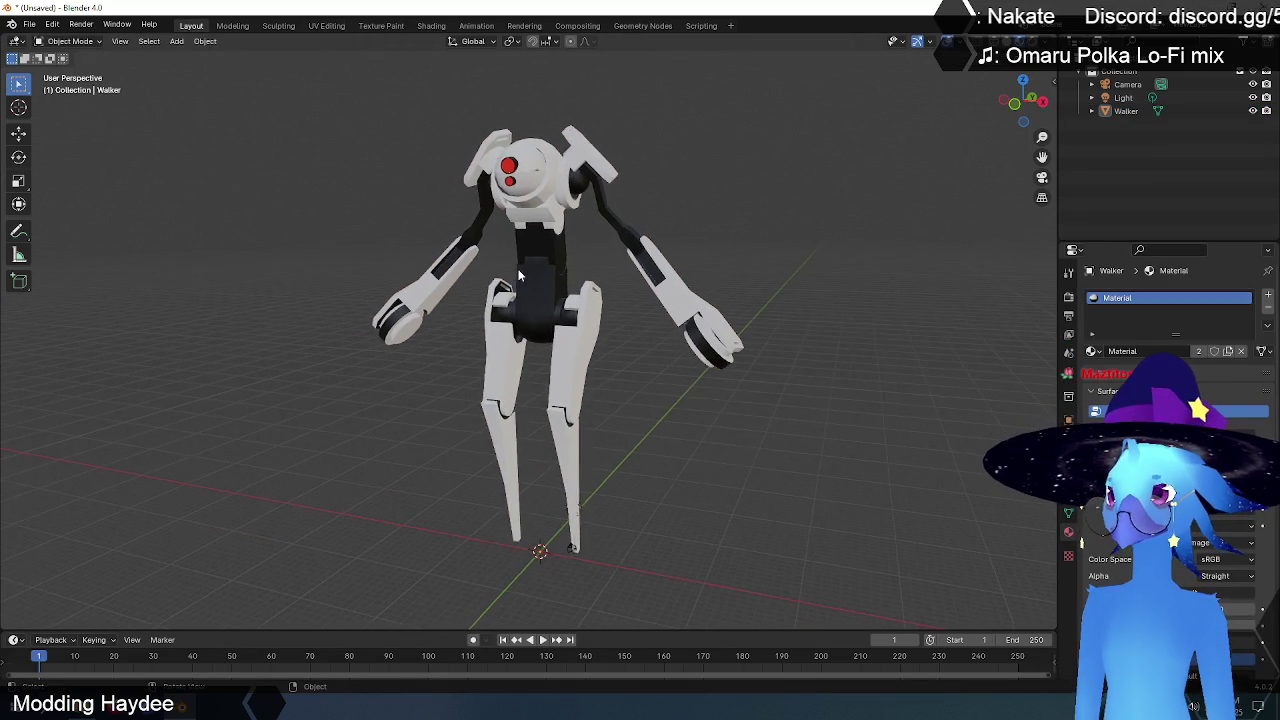
scroll(519, 276, down, 2)
scroll(519, 276, up, 2)
scroll(519, 276, up, 2)
scroll(519, 276, down, 3)
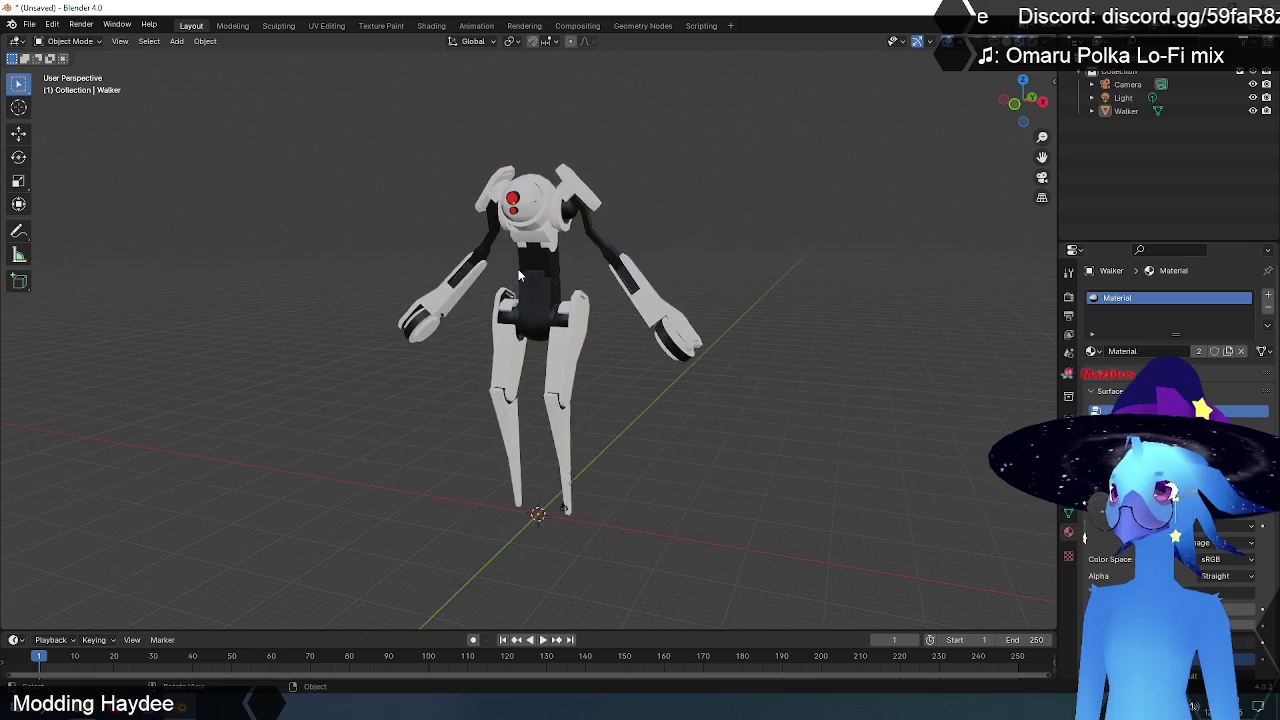
scroll(519, 276, up, 1)
click(542, 205)
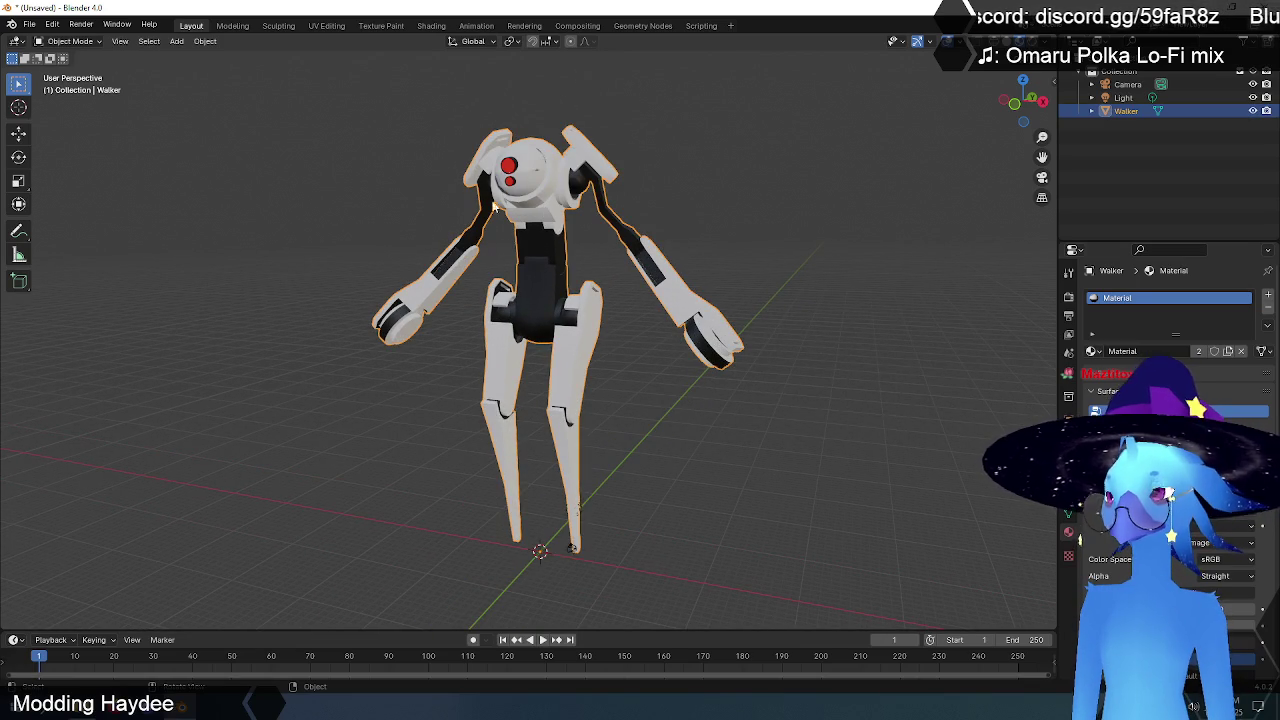
click(29, 24)
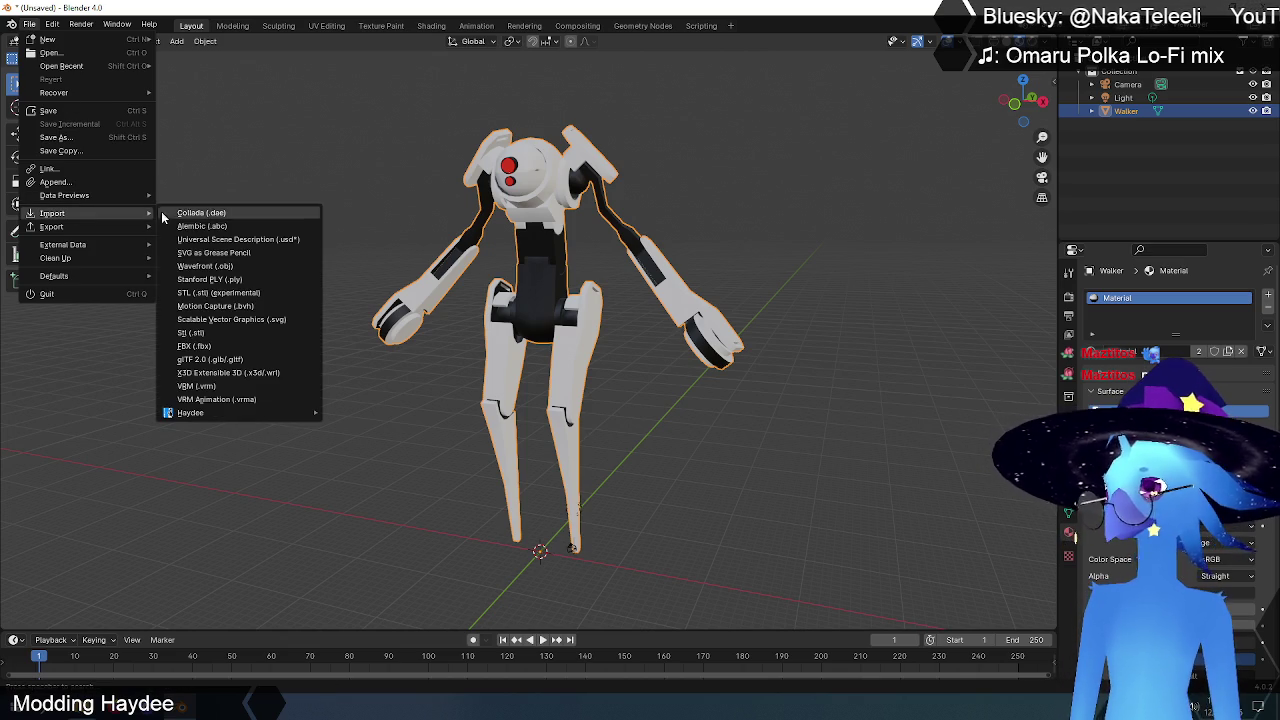
mouse_move(52, 213)
mouse_move(190, 412)
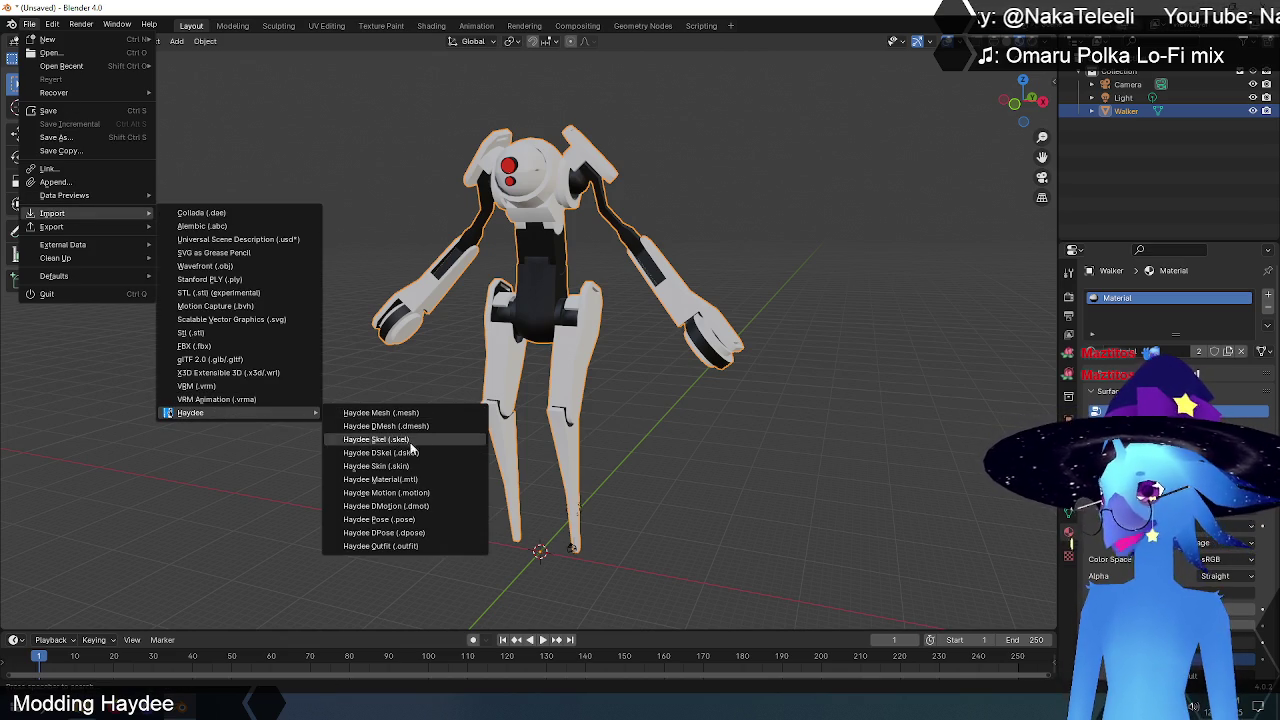
- Import the Haydee skeleton (.skel), then delete the old Walker.dmesh in File Explorer
click(405, 470)
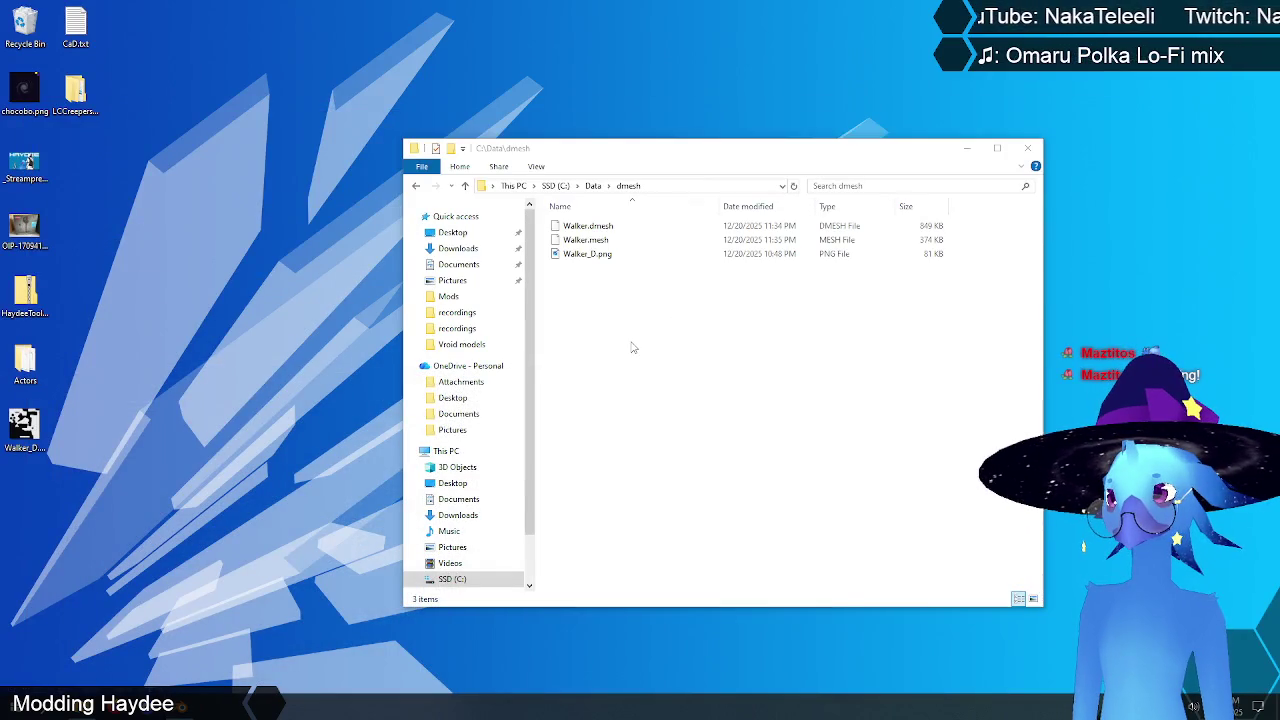
click(631, 347)
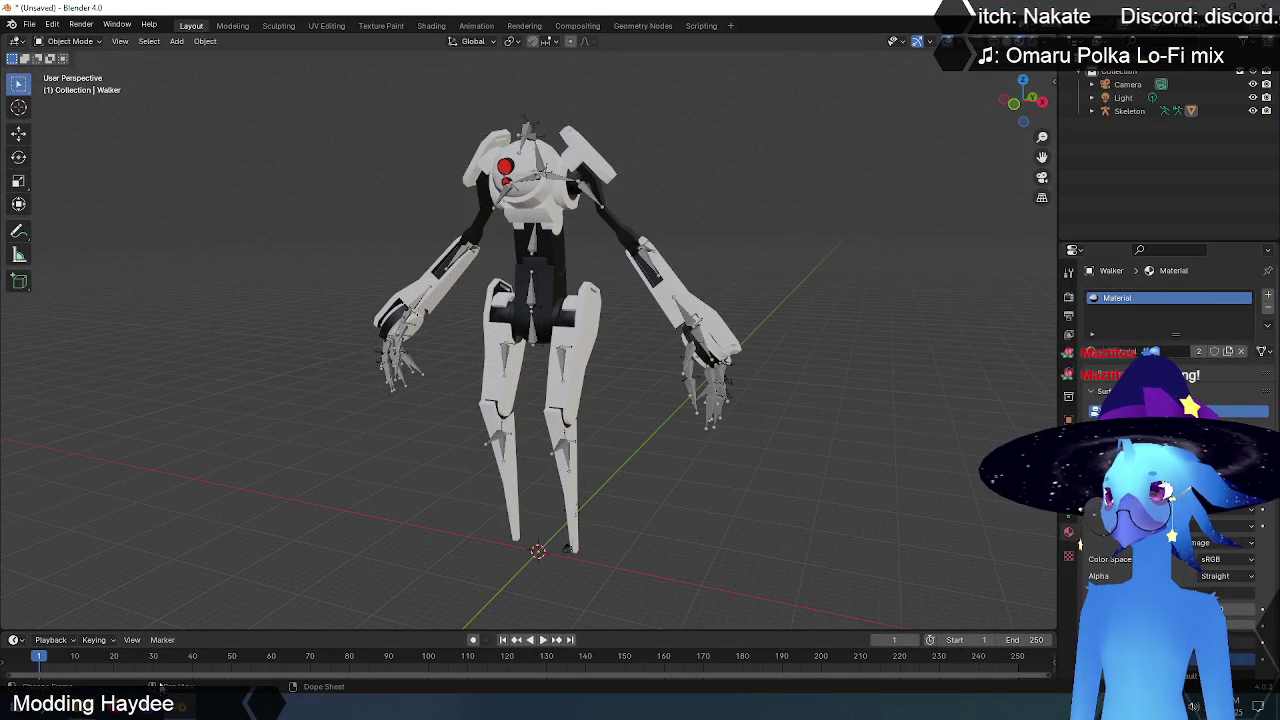
key(alt+Tab)
click(590, 226)
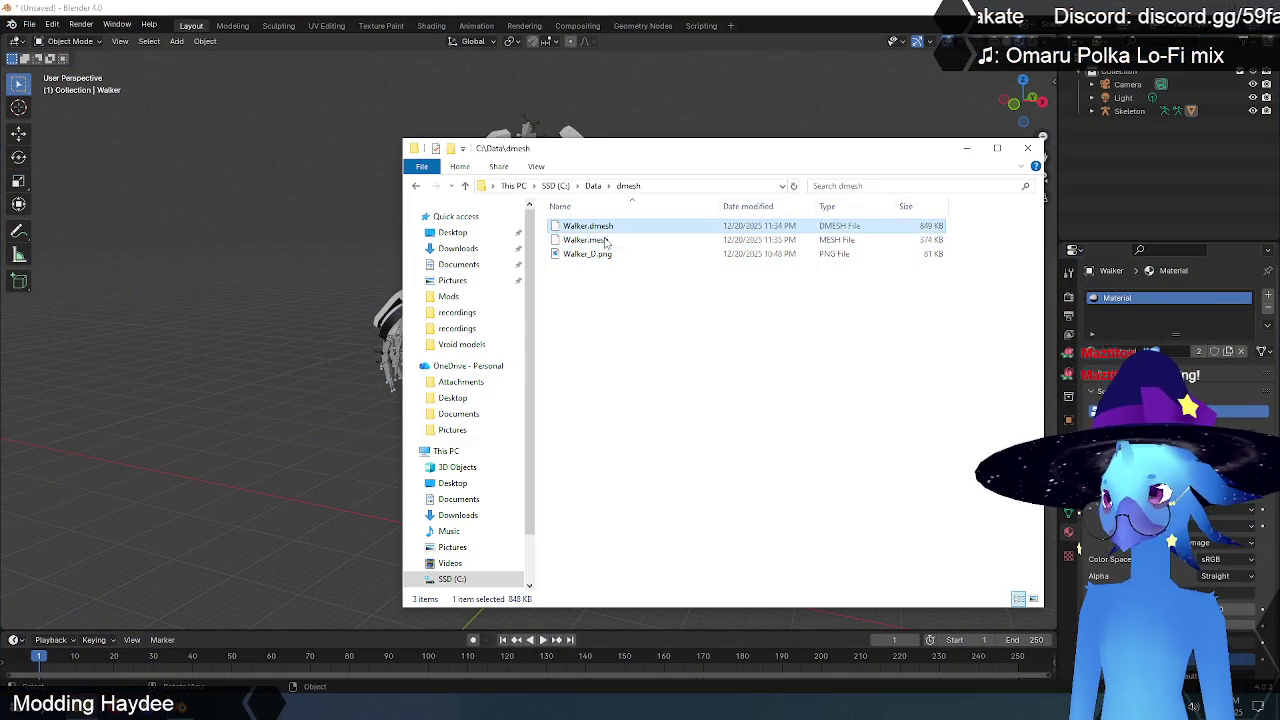
key(Delete)
key(alt+Tab)
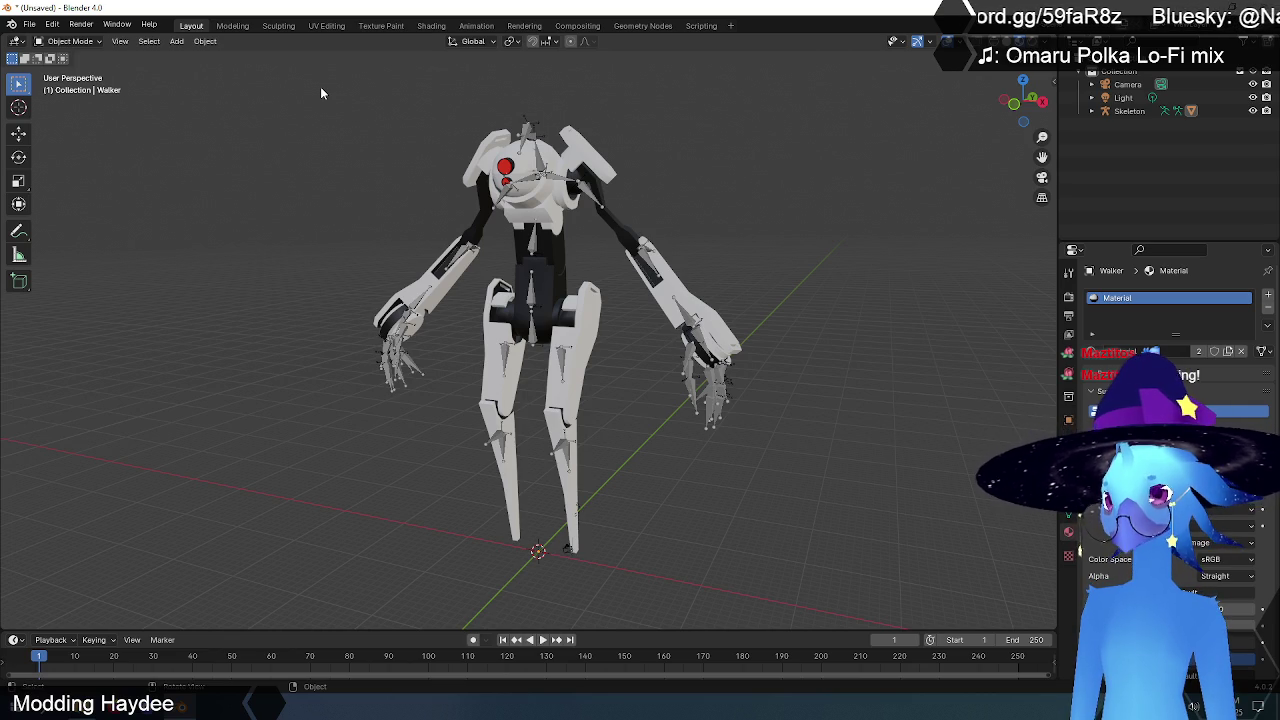
- Select the Walker mesh and verify its Armature modifier and vertex groups before exporting
click(481, 153)
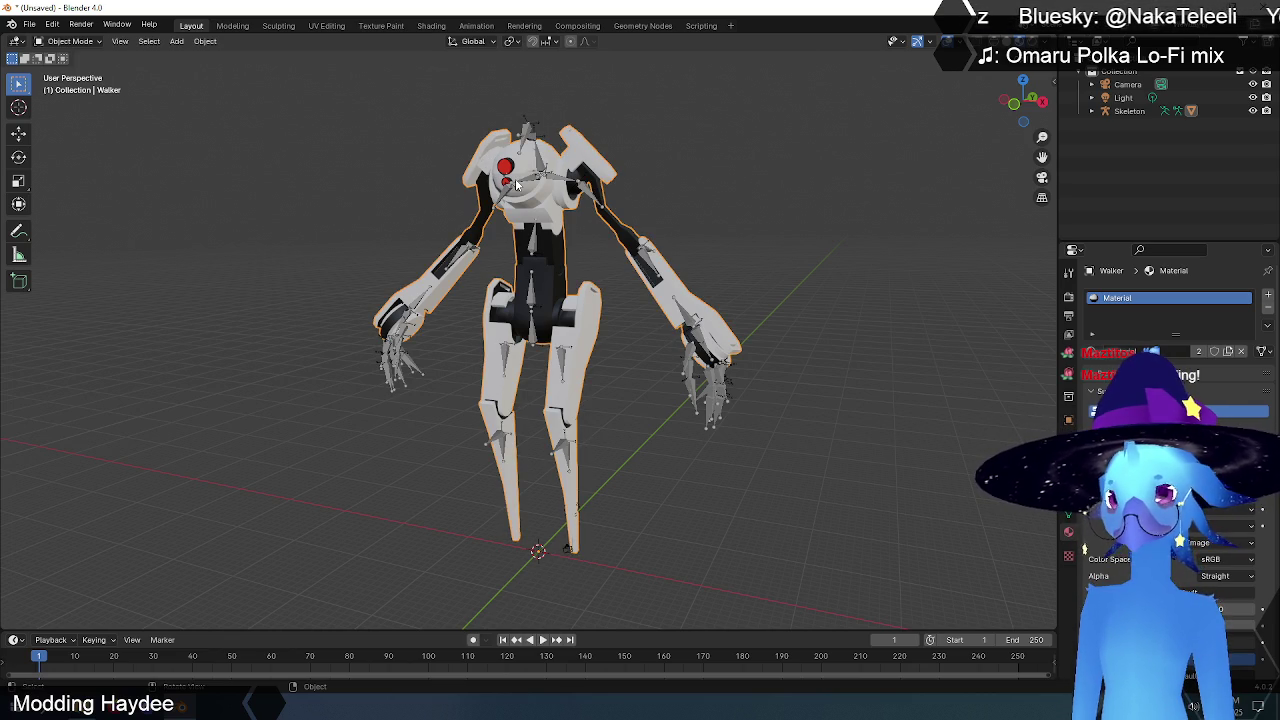
click(1068, 437)
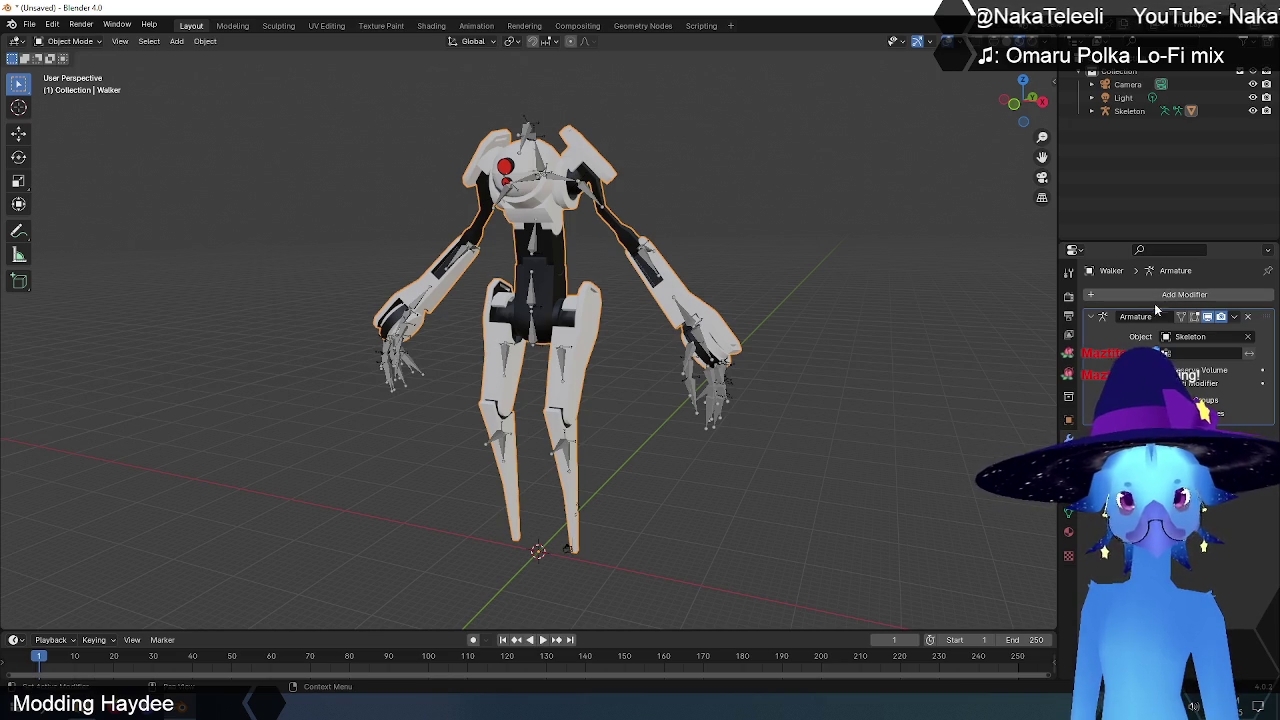
click(1069, 514)
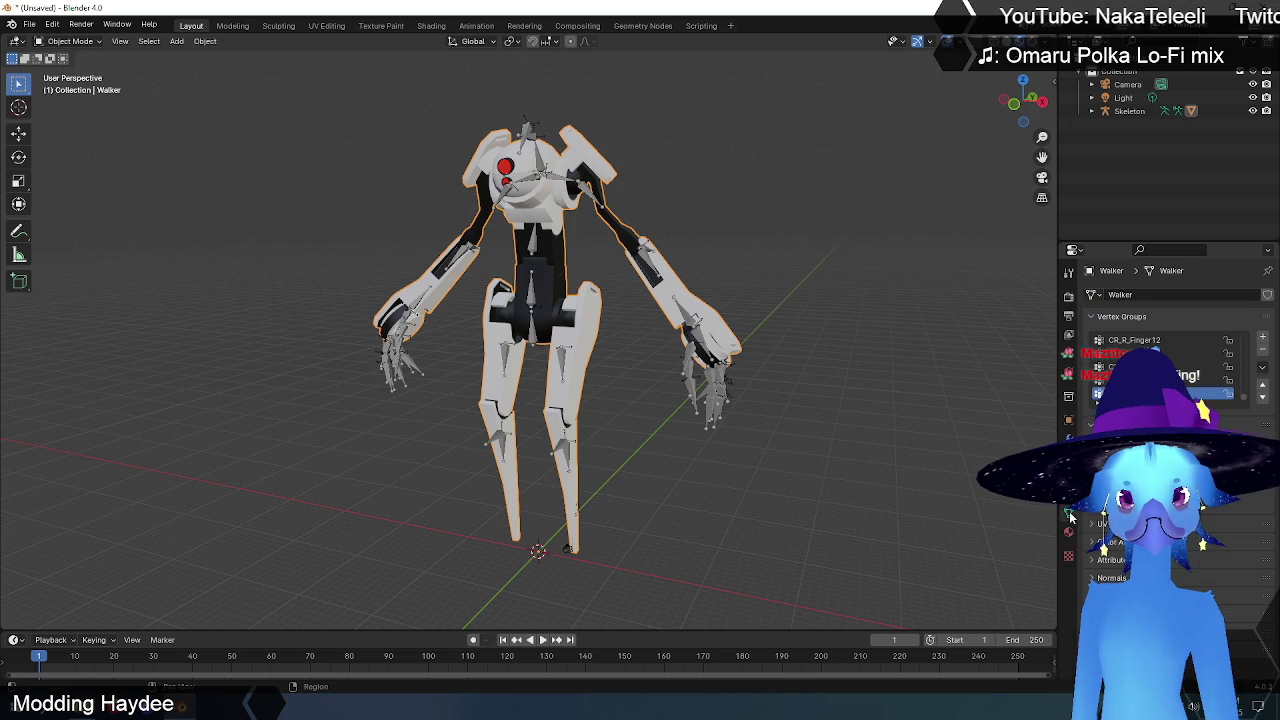
scroll(1230, 392, down, 3)
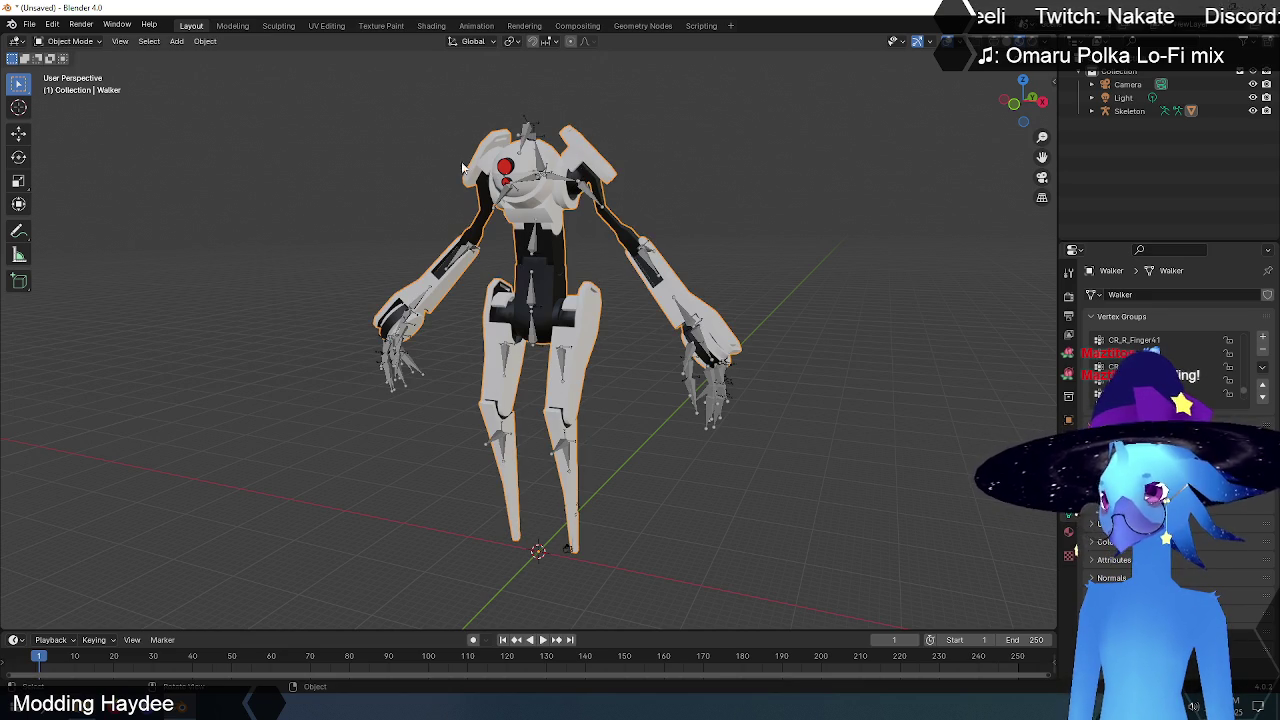
mouse_move(340, 177)
middle_down()
mouse_move(450, 178)
mouse_move(350, 183)
middle_up()
click(30, 25)
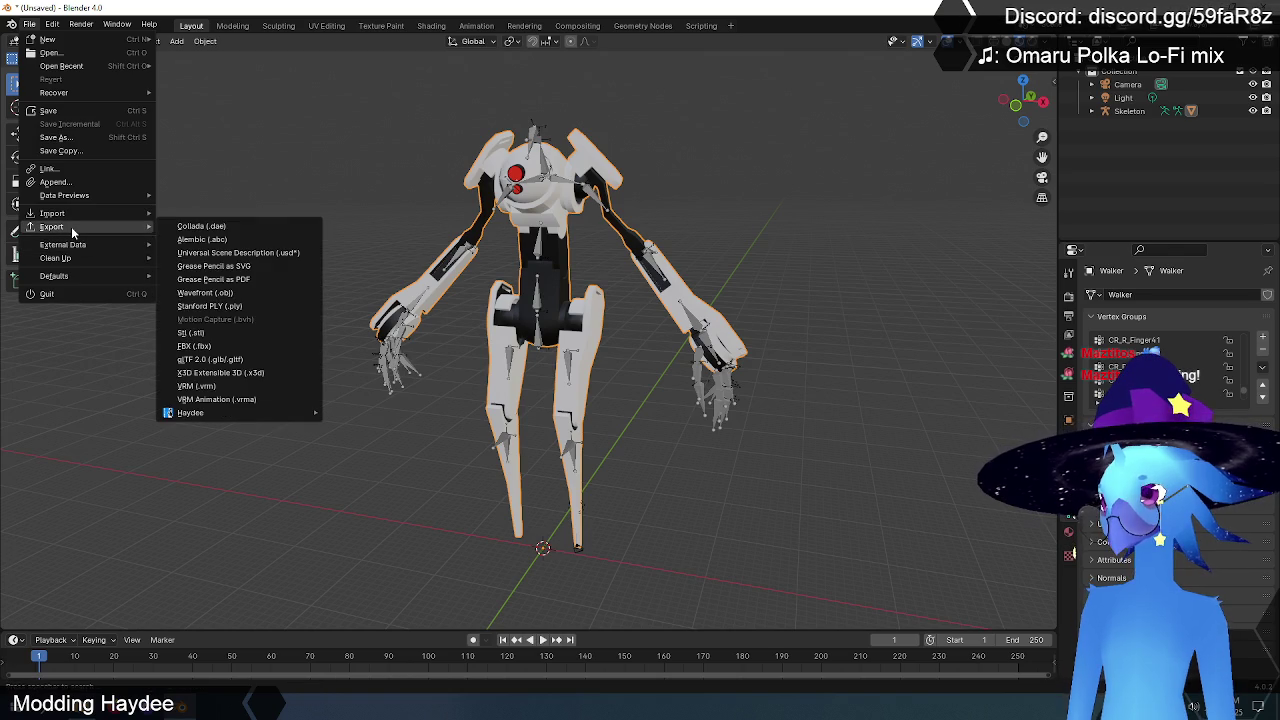
mouse_move(51, 226)
mouse_move(190, 412)
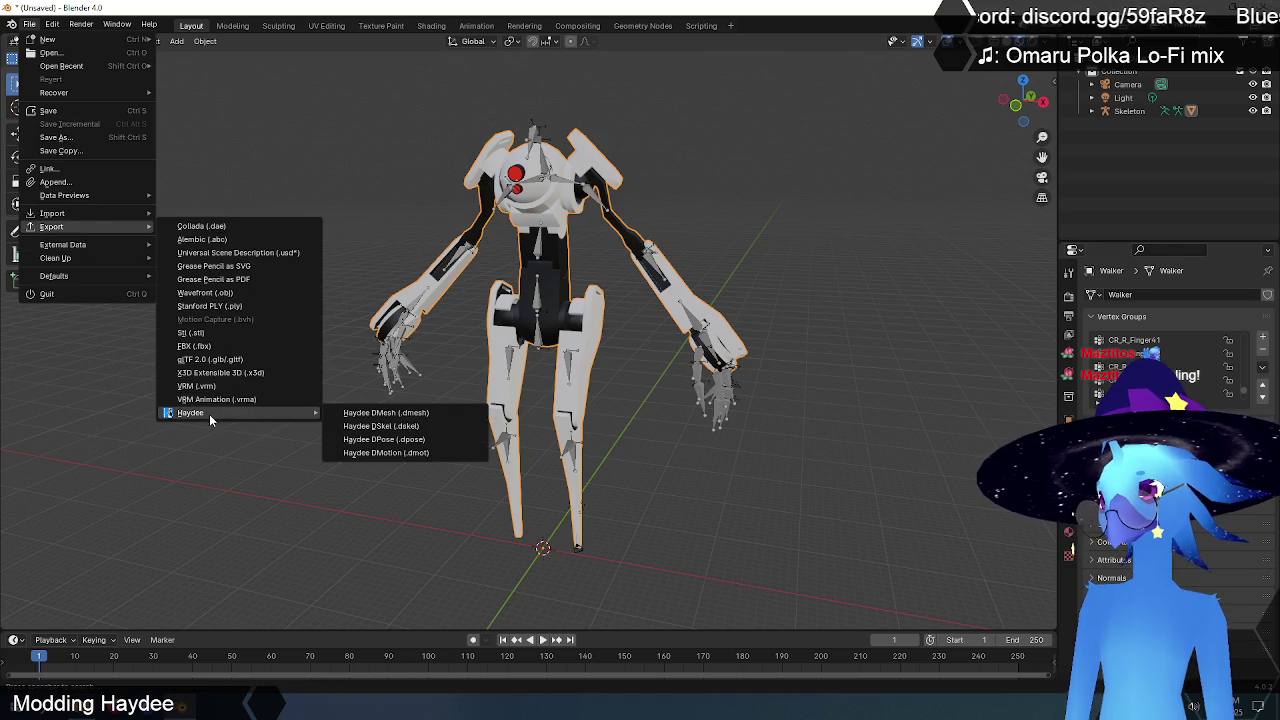
- Attempt a Haydee DMesh export of the Walker into C:\Data\dmesh, then check that folder in Explorer
click(408, 418)
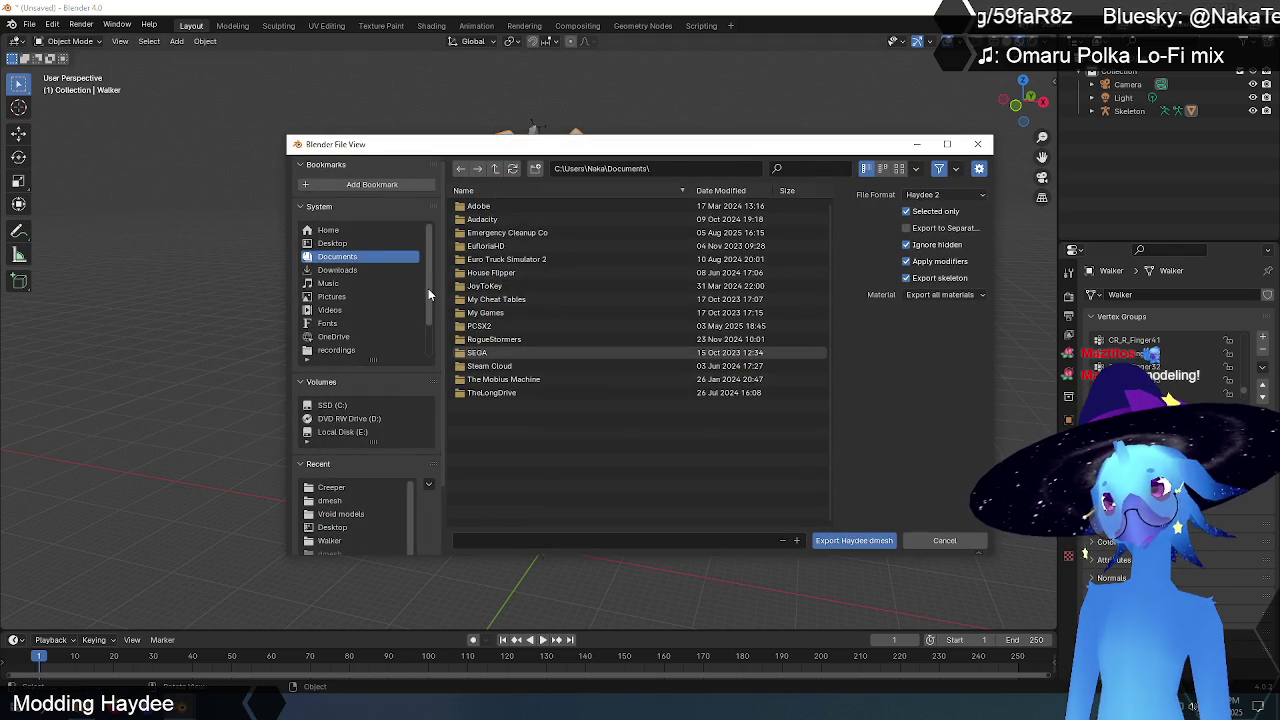
click(335, 406)
double_click(477, 219)
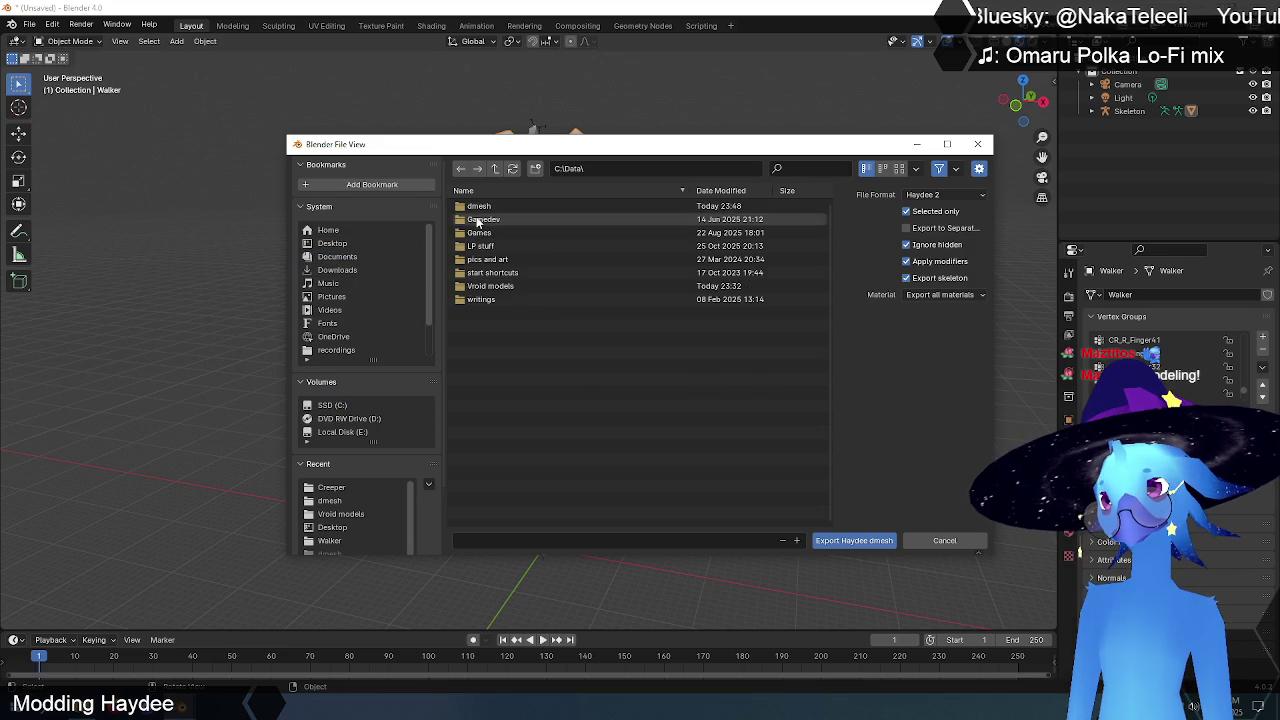
double_click(486, 207)
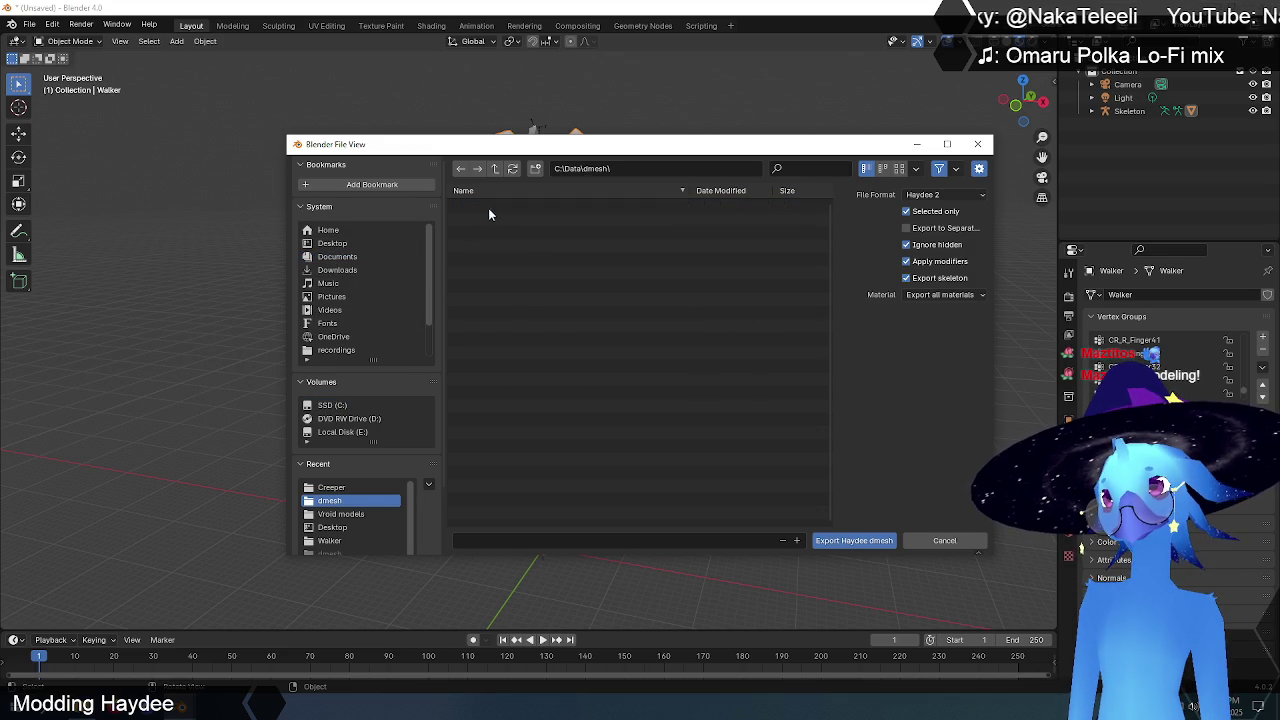
click(841, 541)
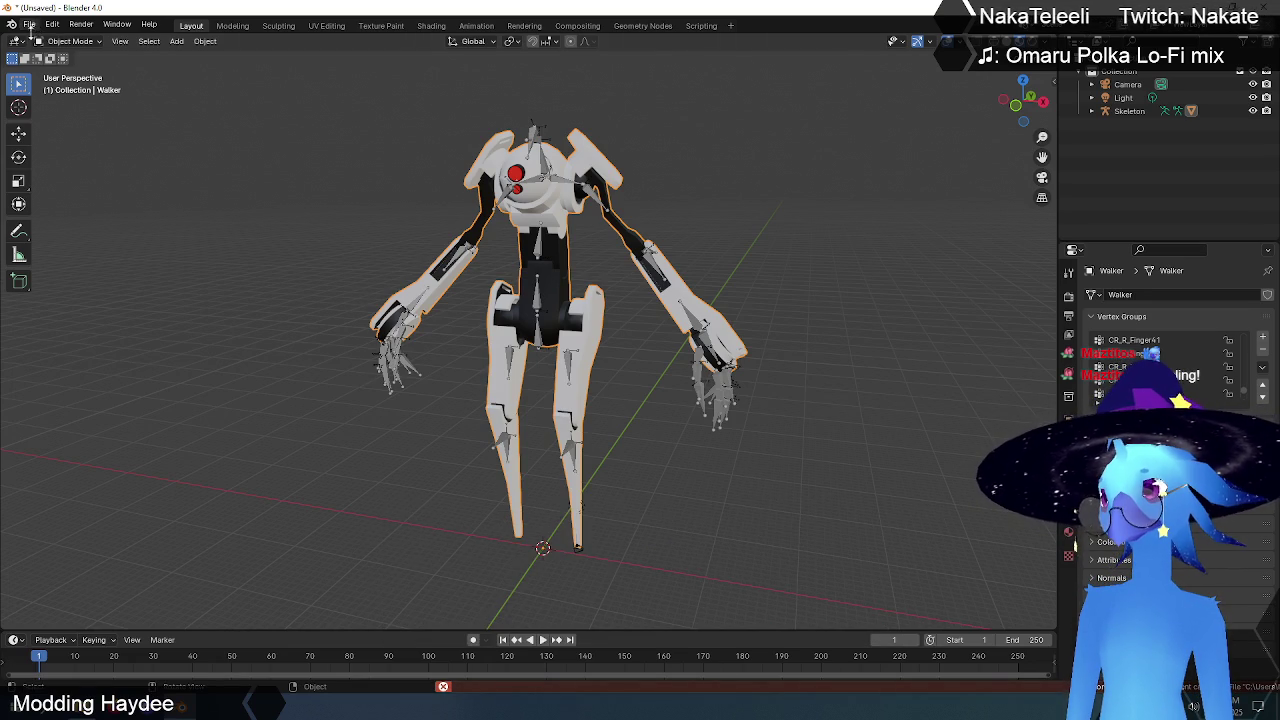
key(alt+Tab)
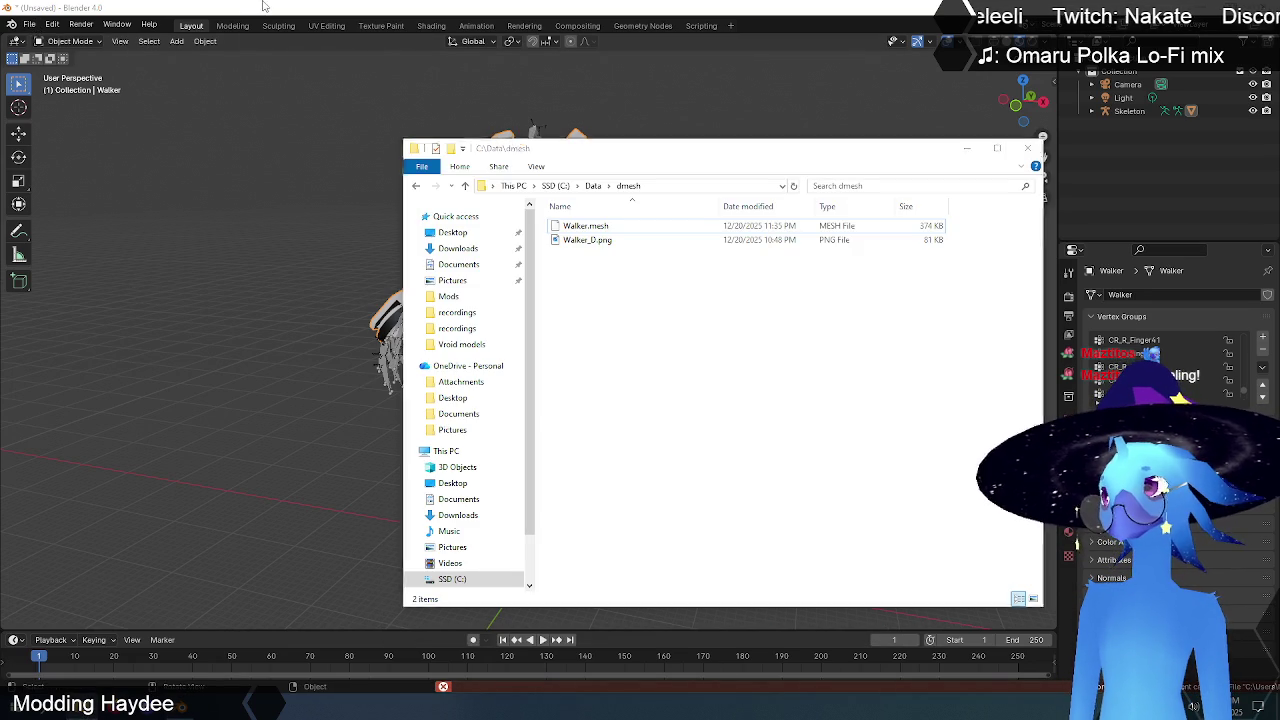
- Rerun the Haydee DMesh export, saving it as 'Walker.dmesh' in C:\Data\dmesh
click(264, 7)
click(30, 24)
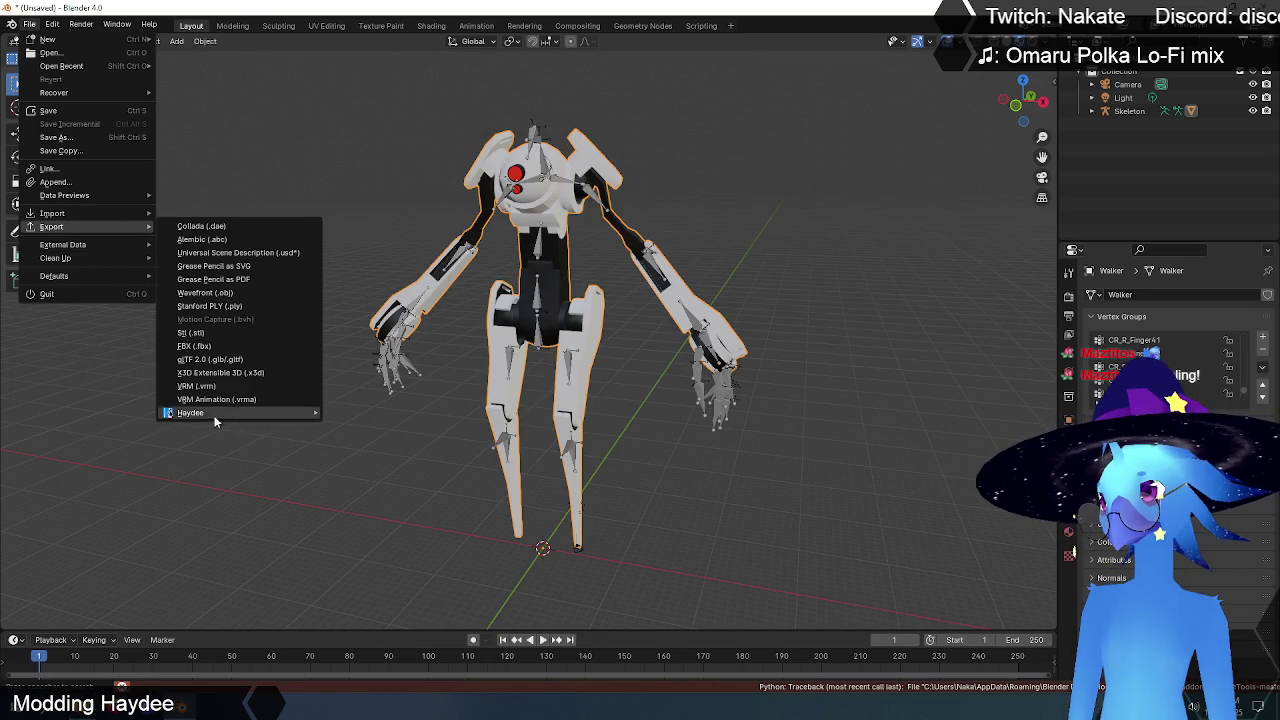
mouse_move(190, 412)
click(362, 411)
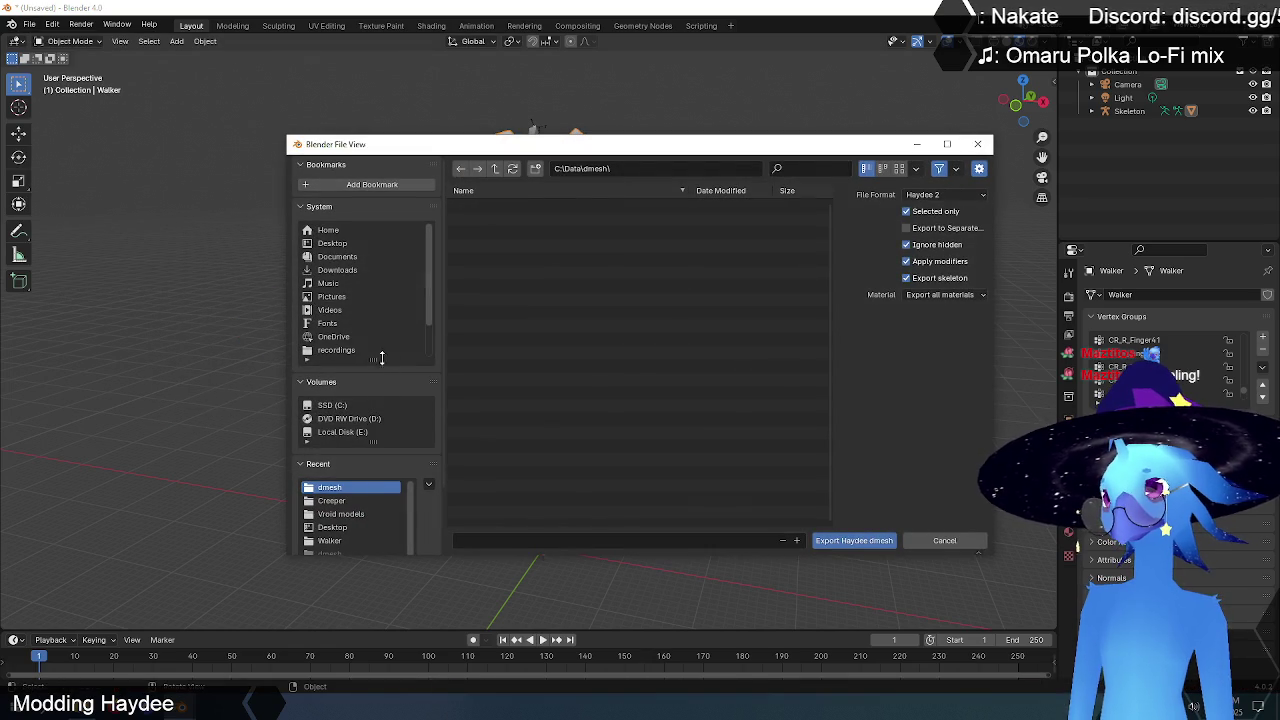
click(338, 406)
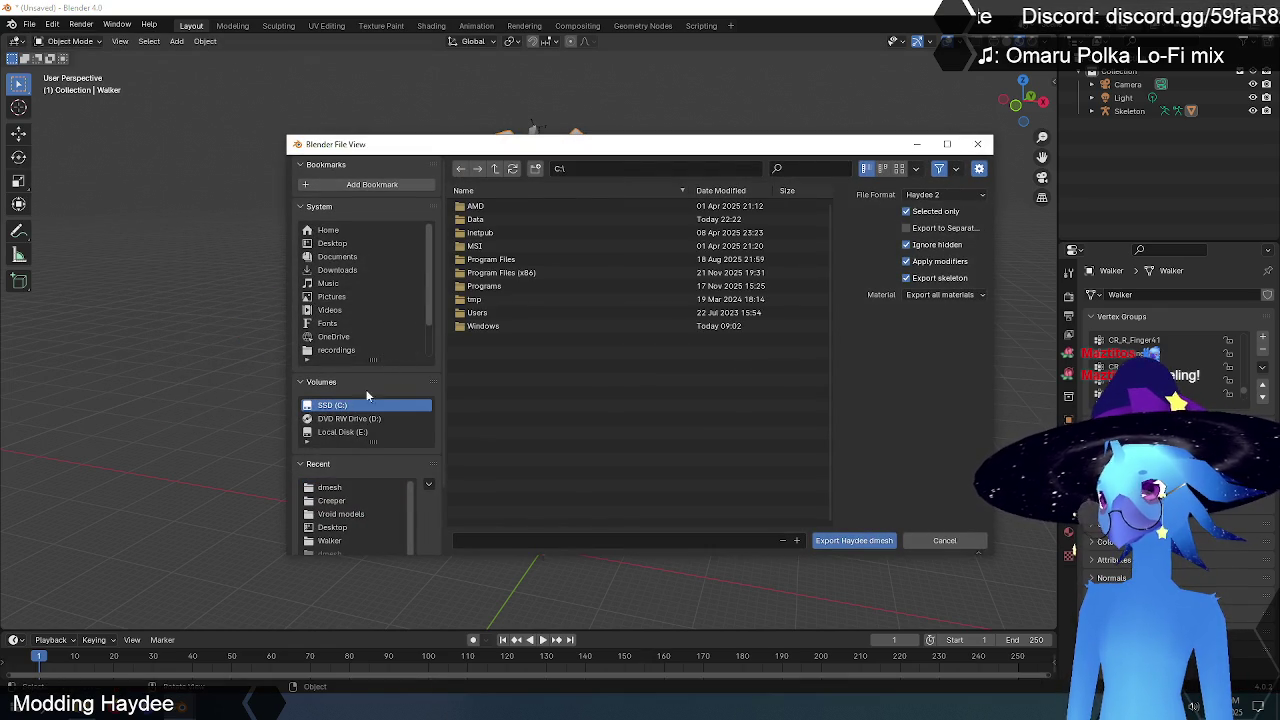
click(476, 220)
double_click(476, 220)
double_click(476, 207)
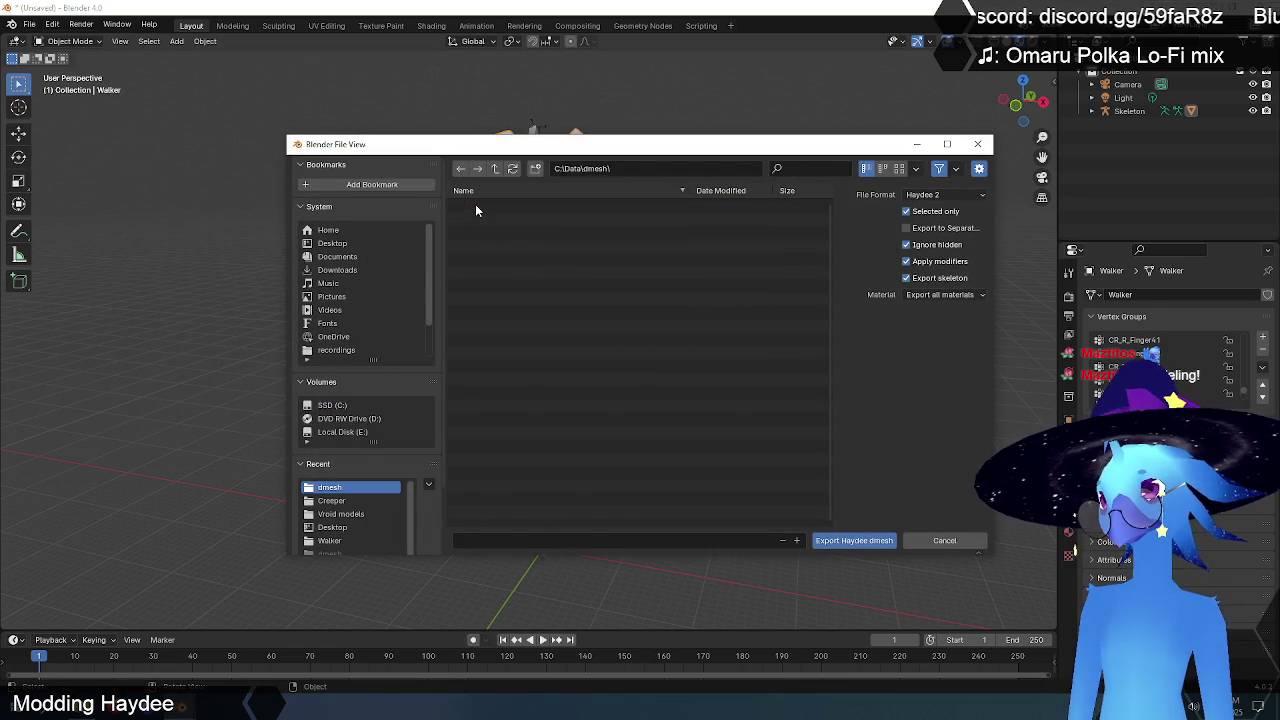
click(489, 541)
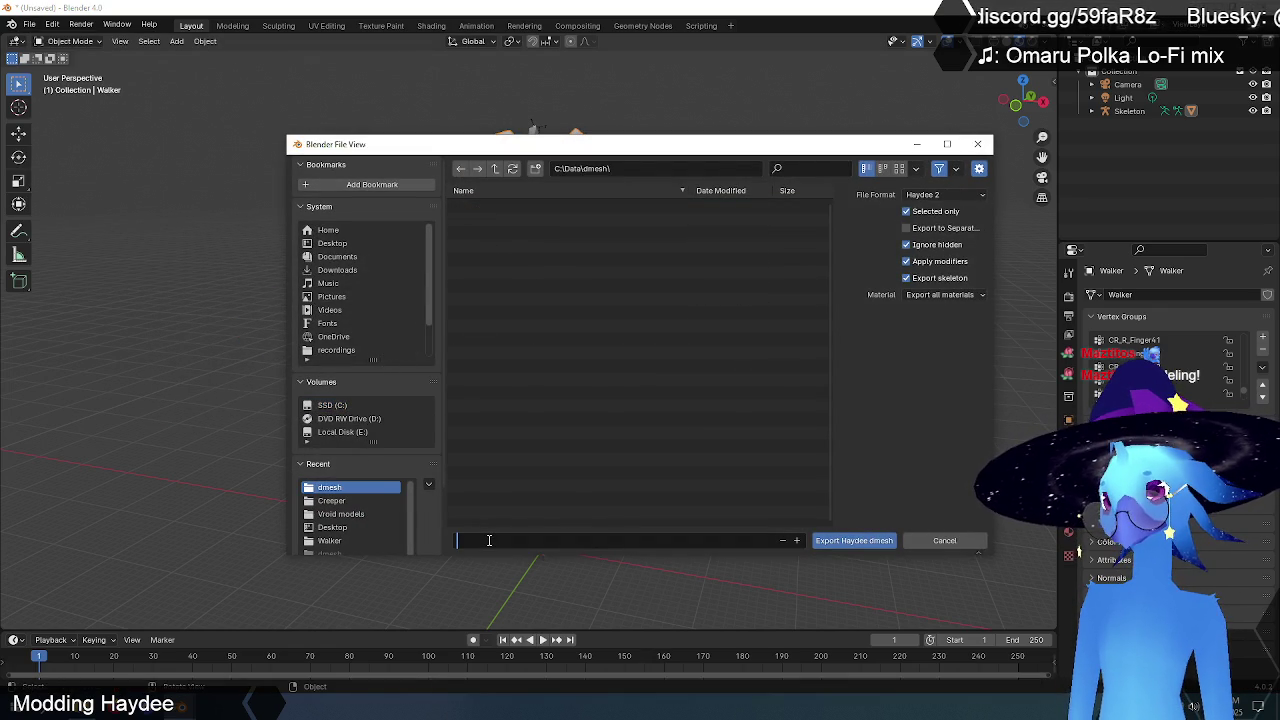
text(Walker.dmesh)
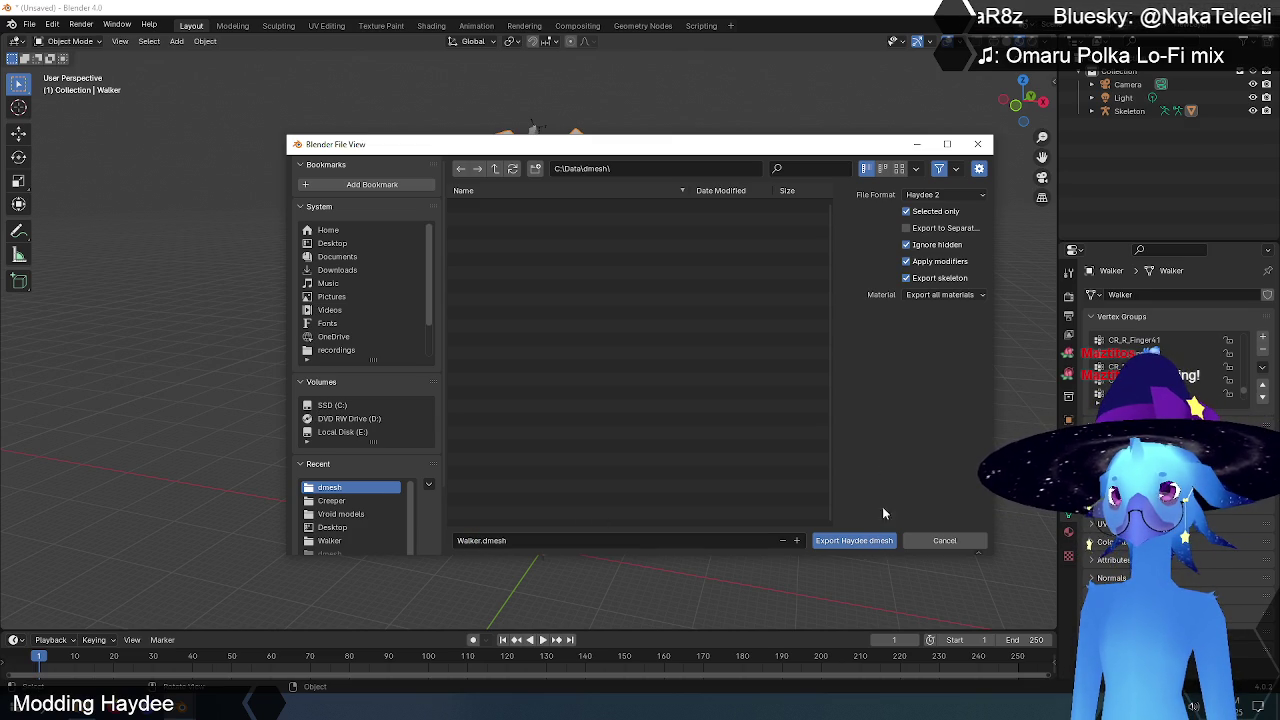
click(856, 541)
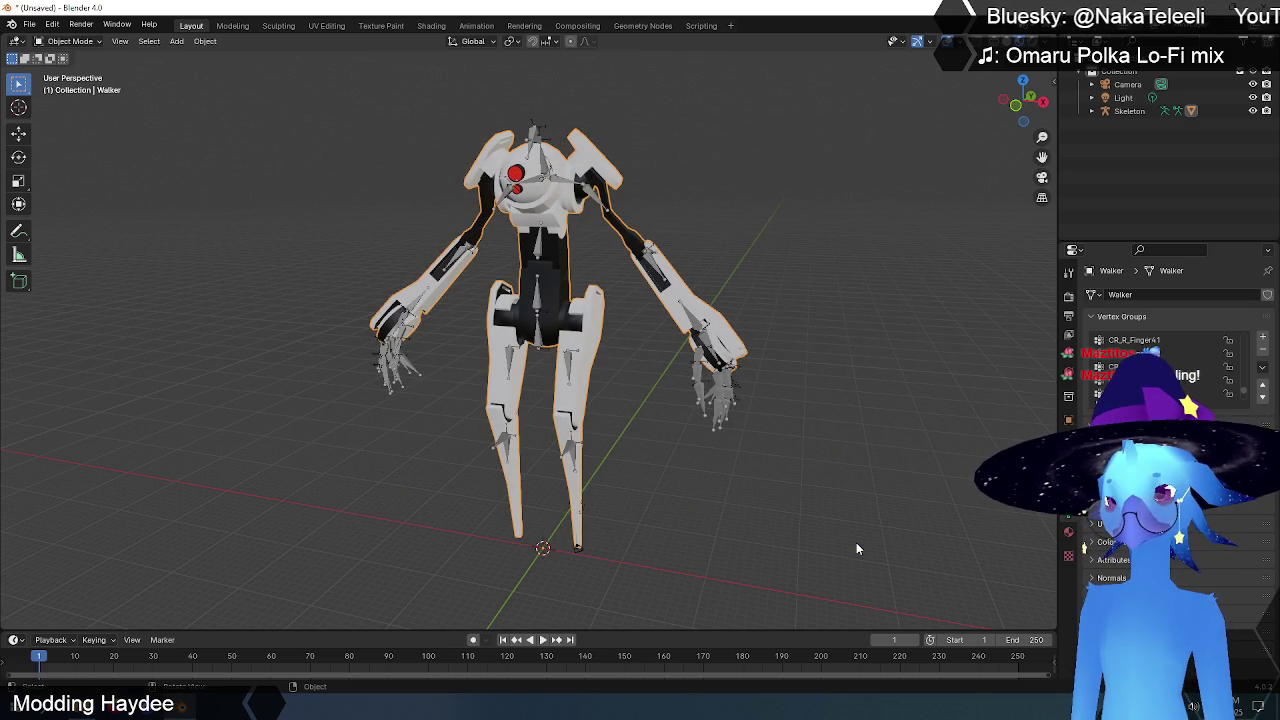
- Confirm Walker.dmesh in the dmesh folder, minimise Blender, and launch Haydee Edith from the desktop
click(180, 708)
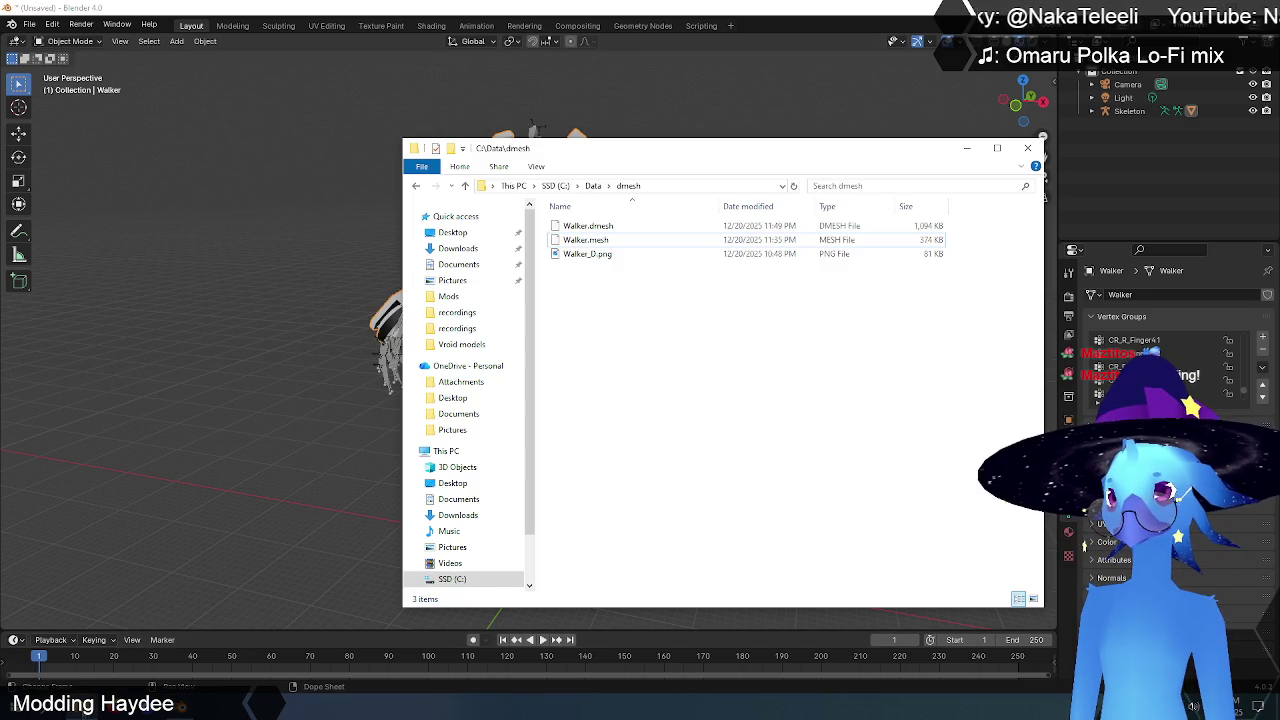
click(614, 386)
key(super+d)
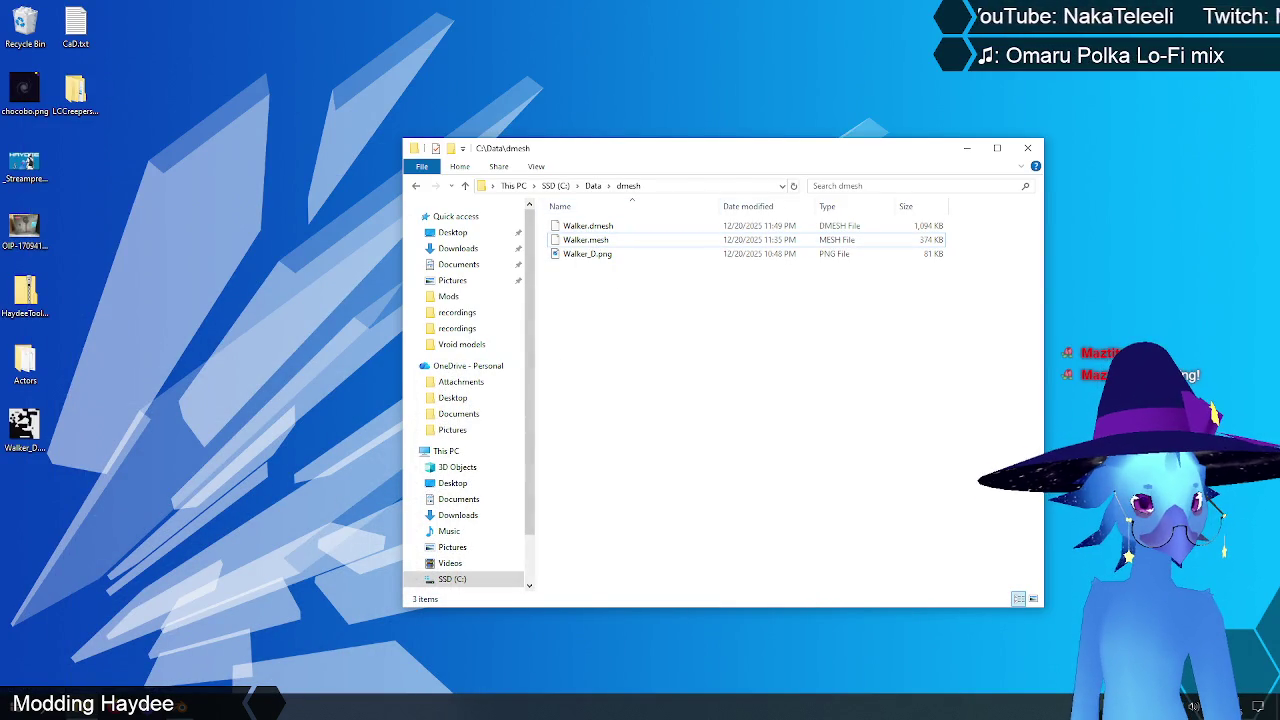
double_click(29, 162)
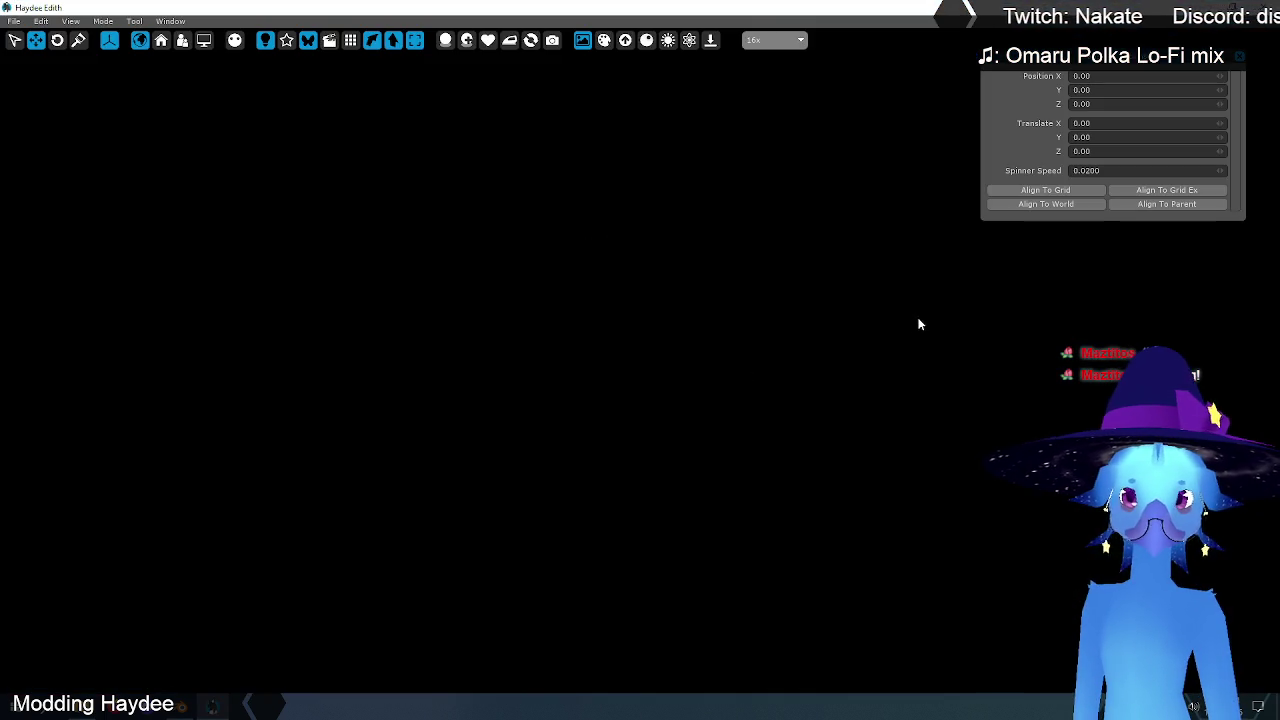
- Spawn Walker.dmesh as a model in Haydee Edith's scene, frame it, and select it
right_click(501, 212)
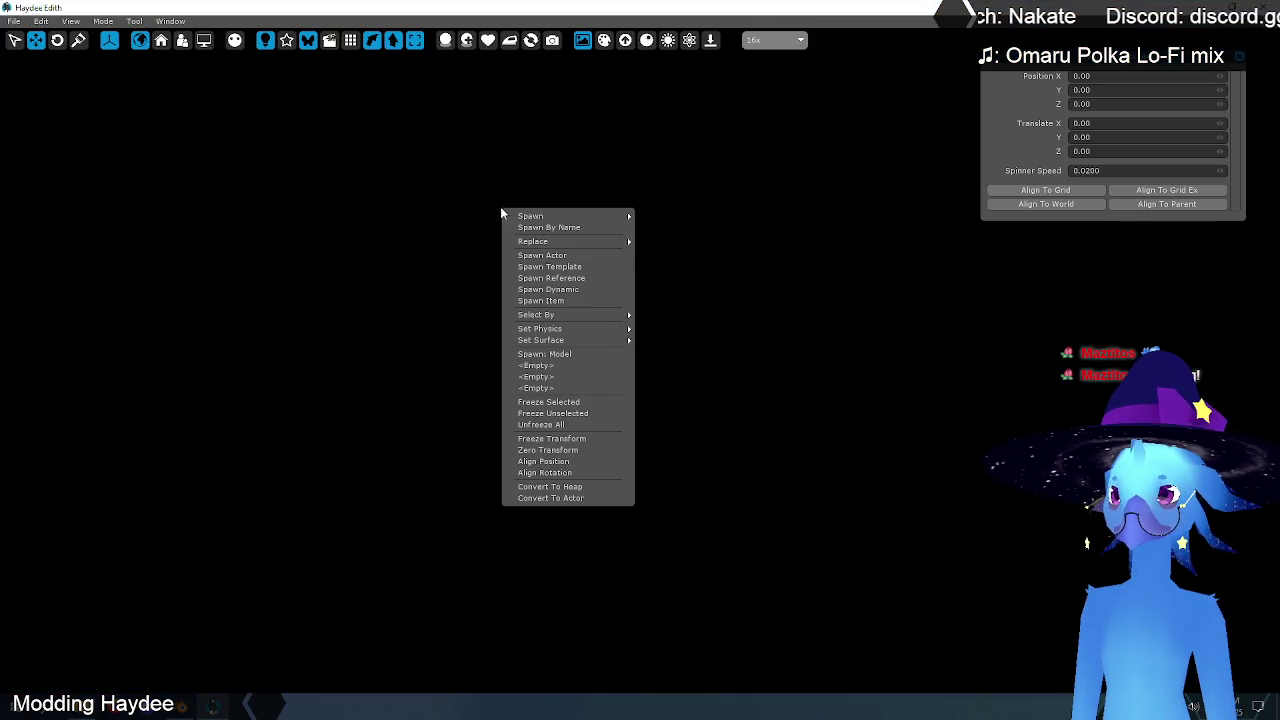
mouse_move(670, 250)
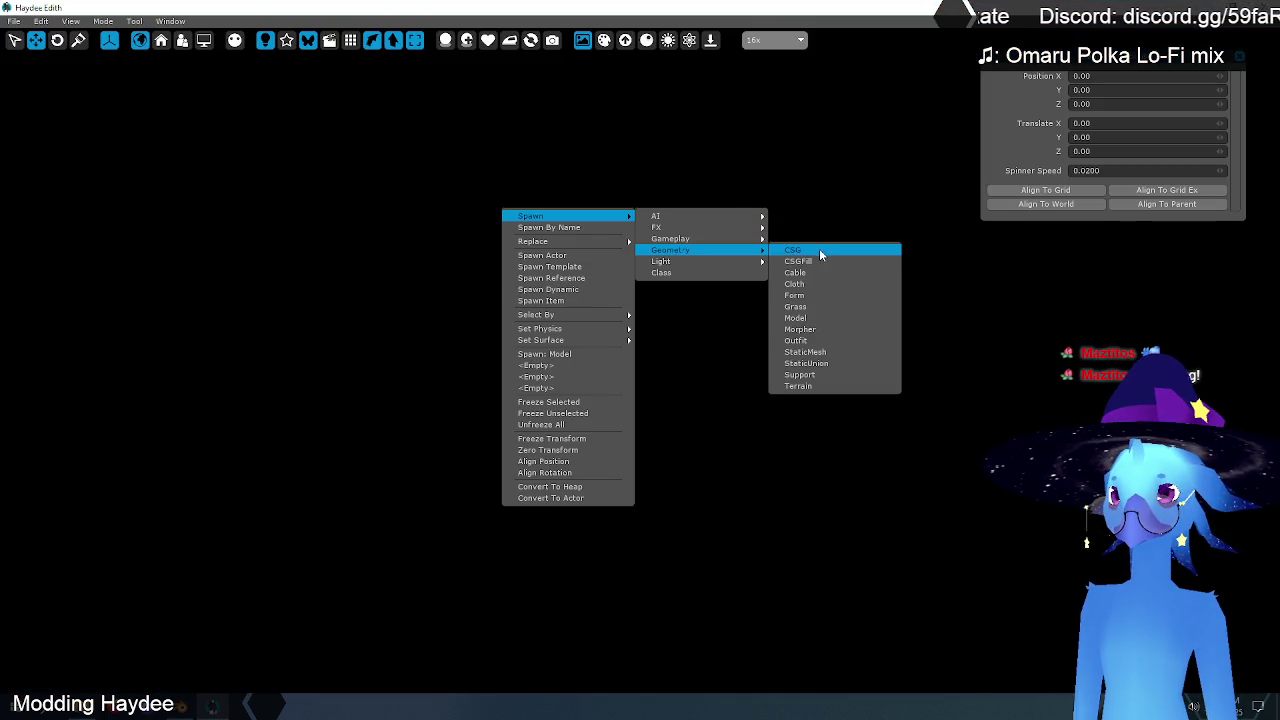
click(813, 316)
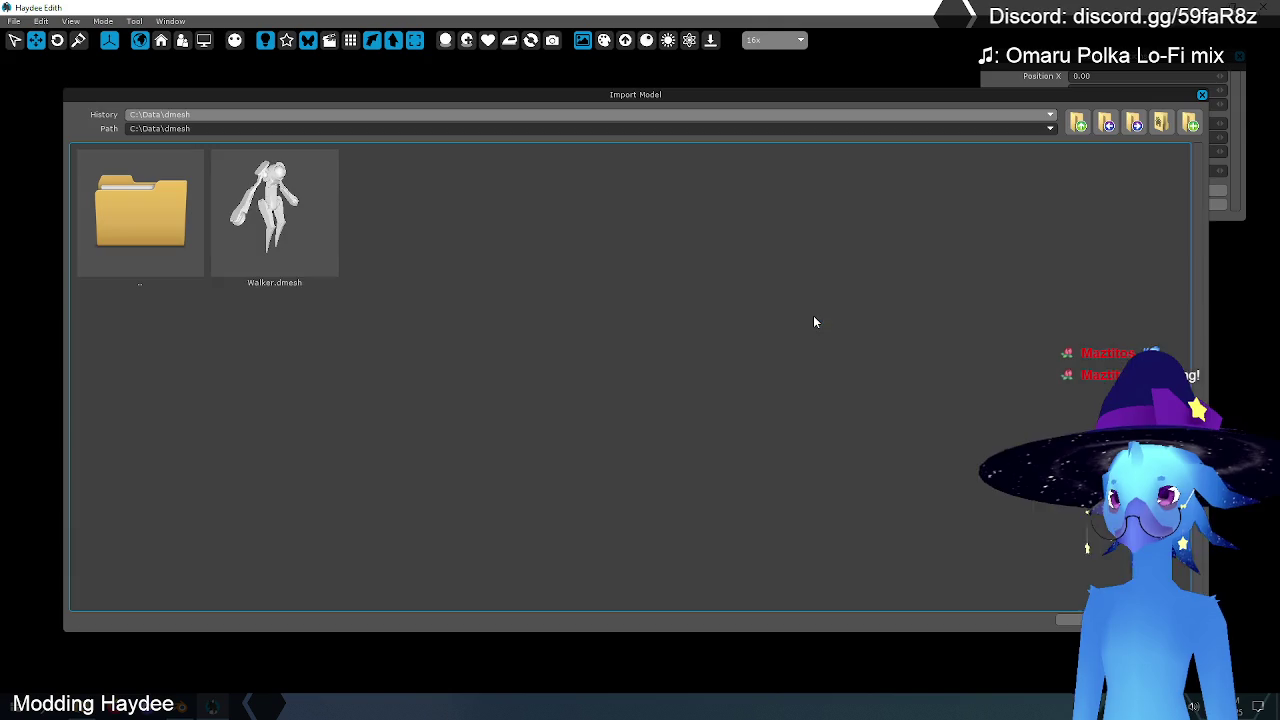
double_click(322, 276)
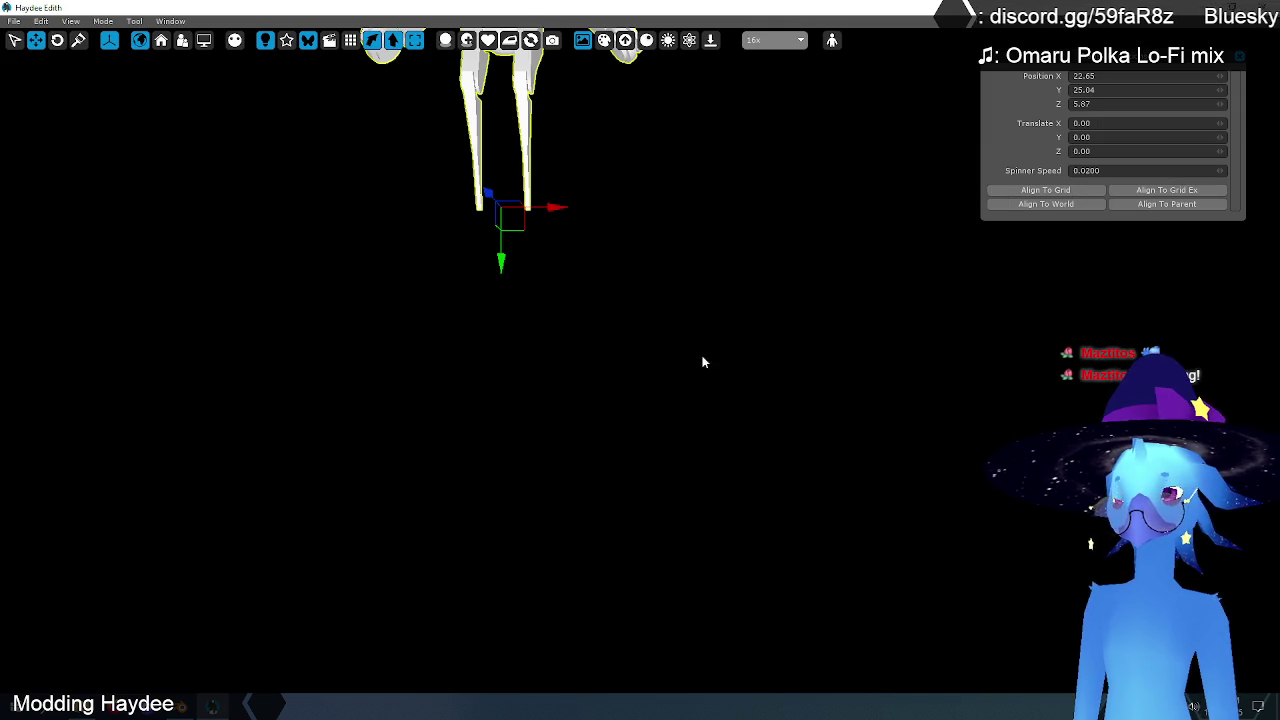
key(f)
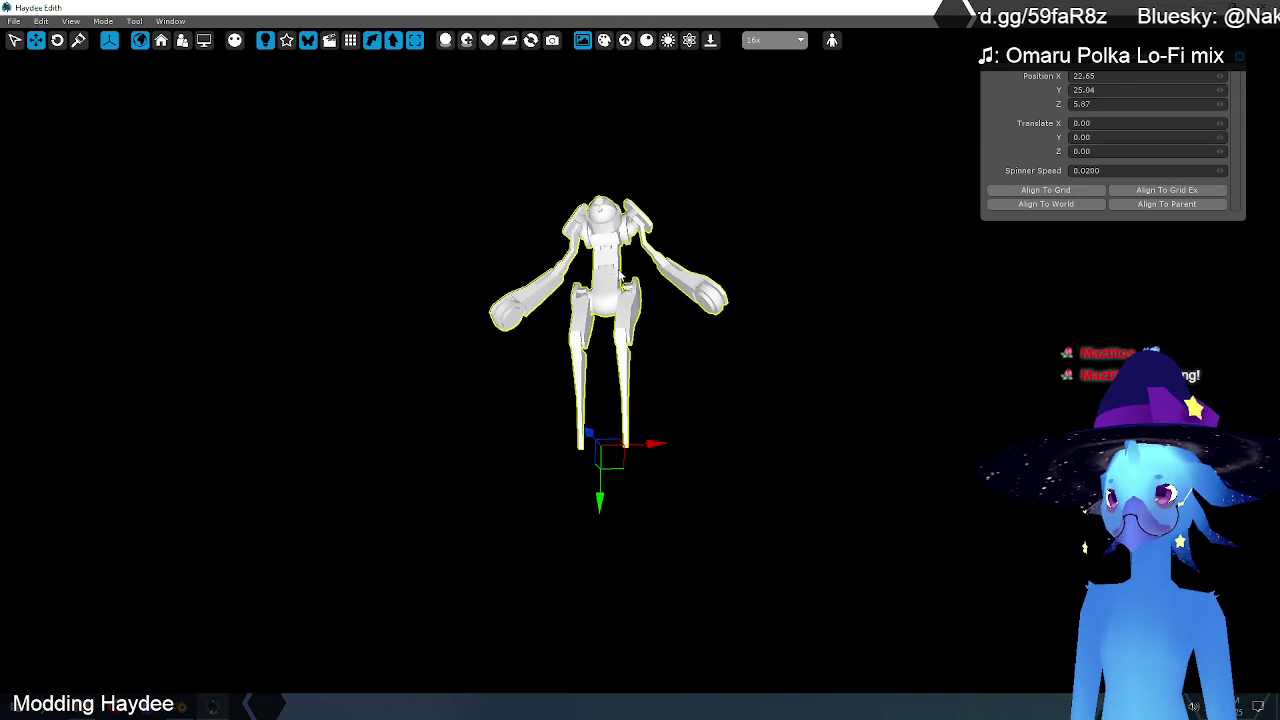
right_click(391, 228)
click(571, 134)
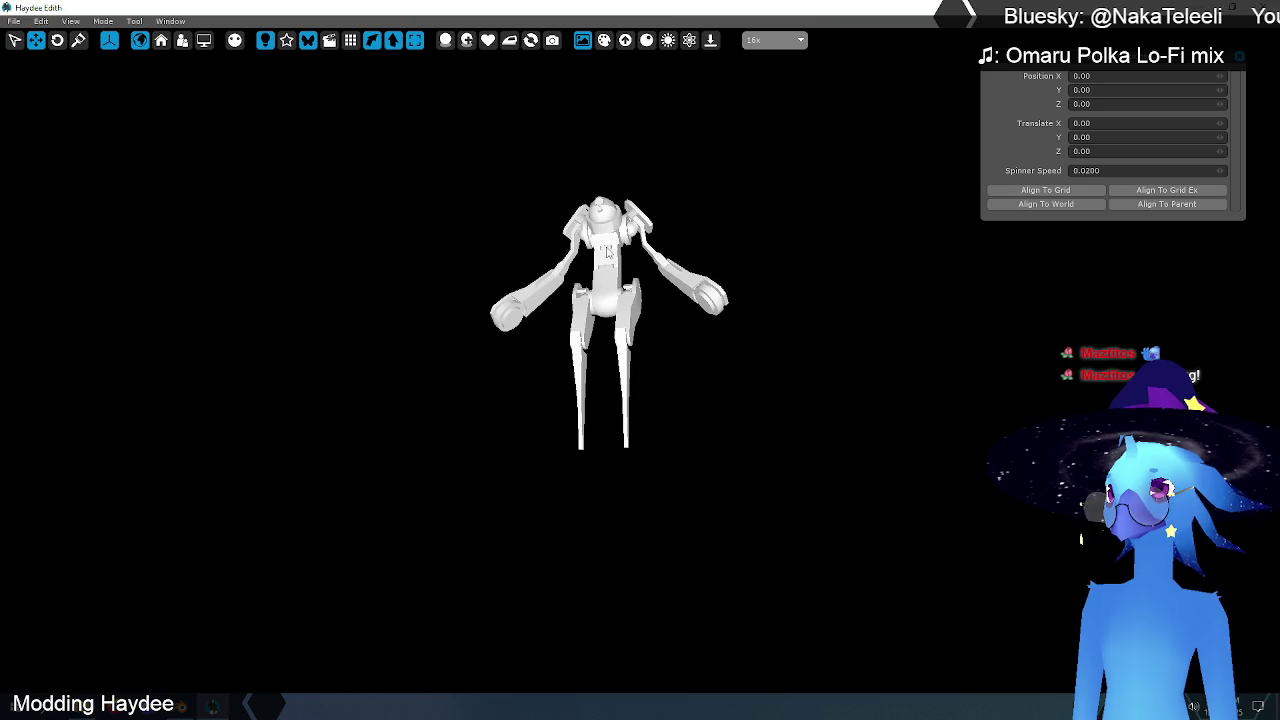
click(607, 252)
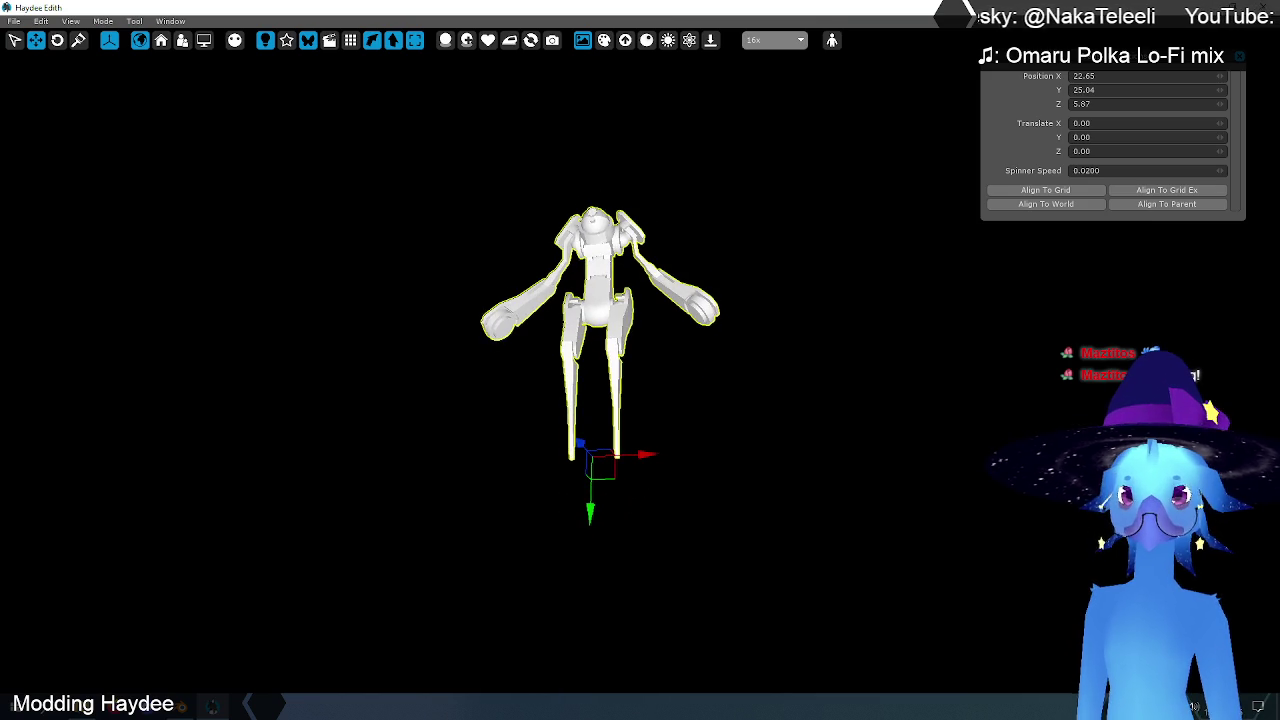
- Open the Walker's actor properties and export its skin as 'Walker'
click(150, 24)
click(190, 35)
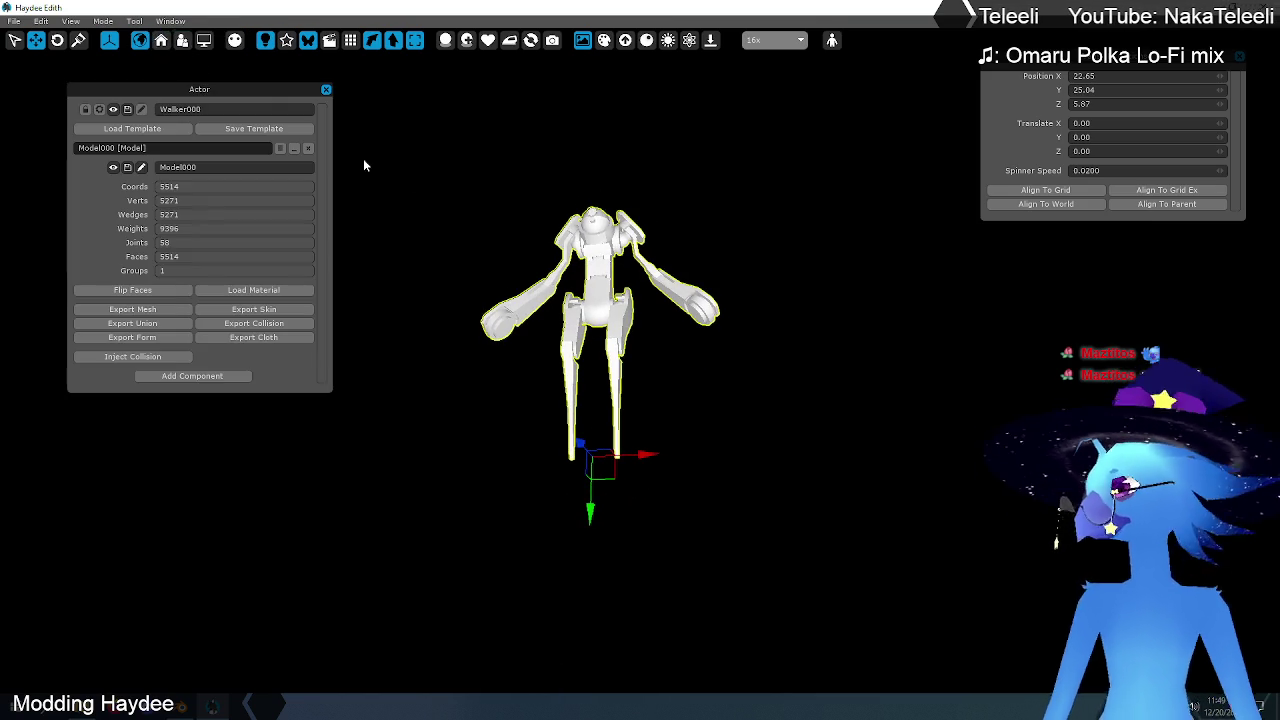
click(511, 196)
click(472, 291)
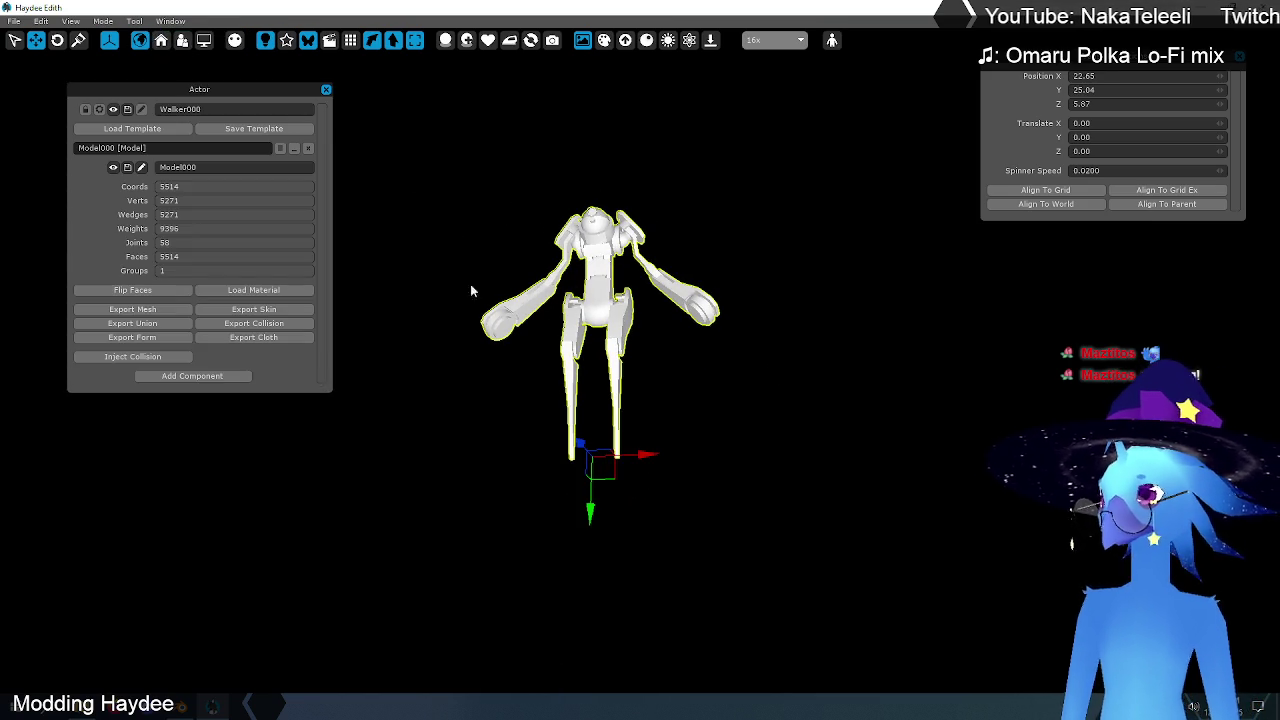
click(253, 310)
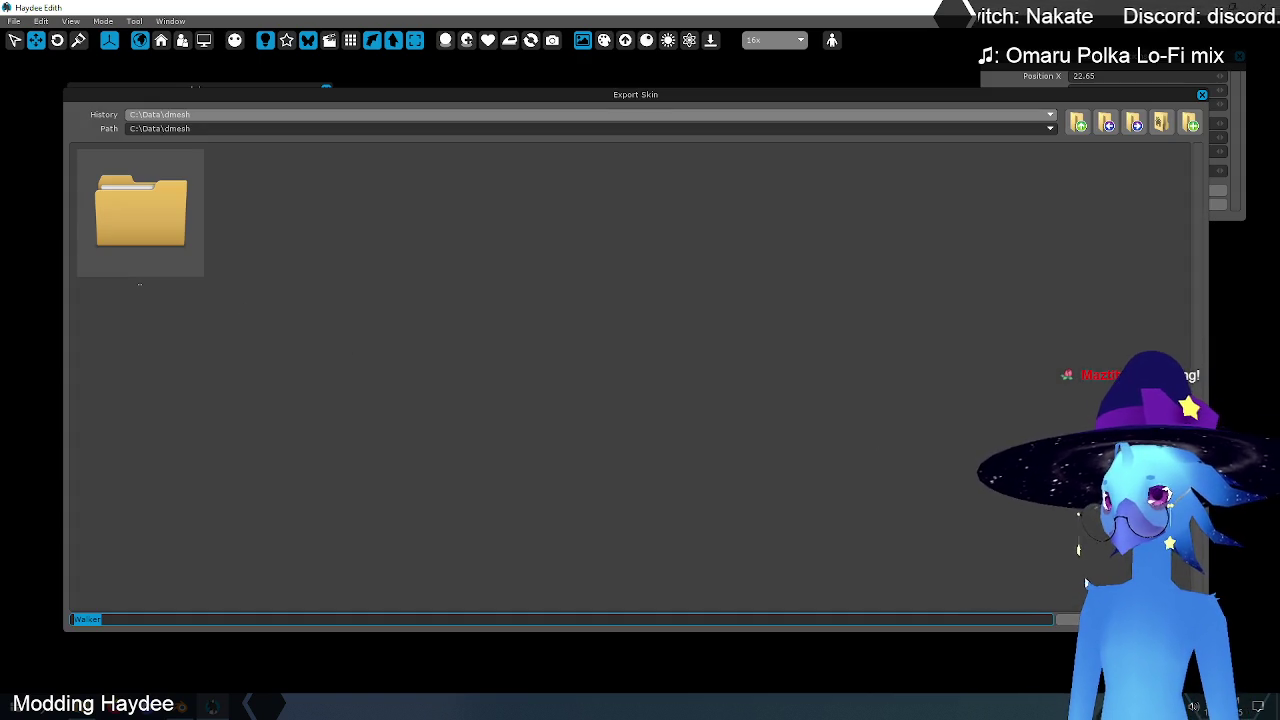
click(1072, 621)
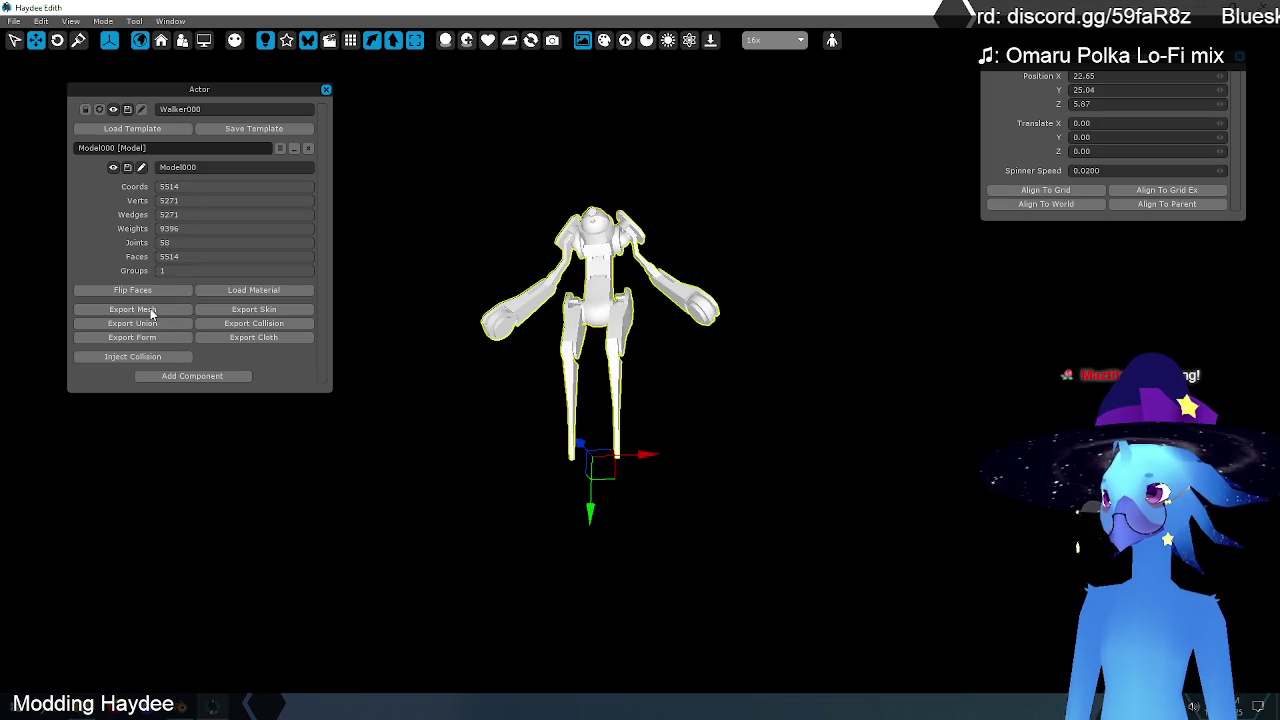
- Start a new General Blender scene without saving, delete the default cube, and return to Haydee Edith
click(188, 705)
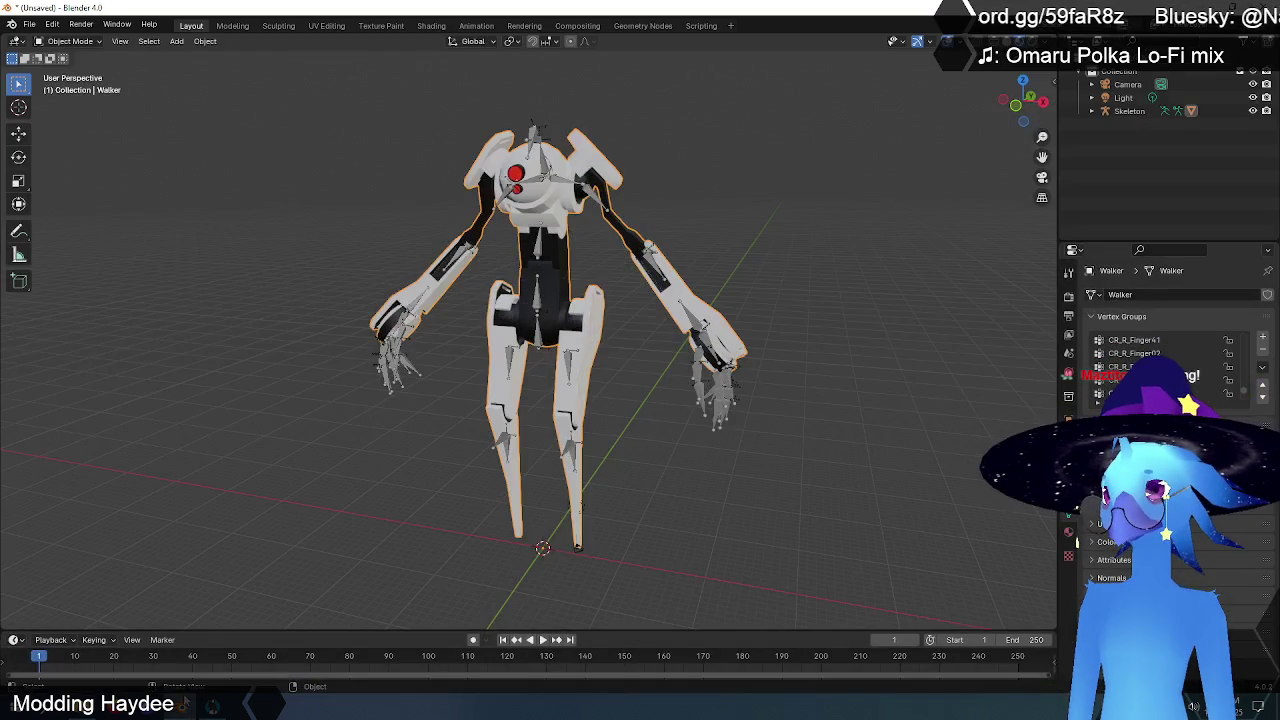
click(30, 25)
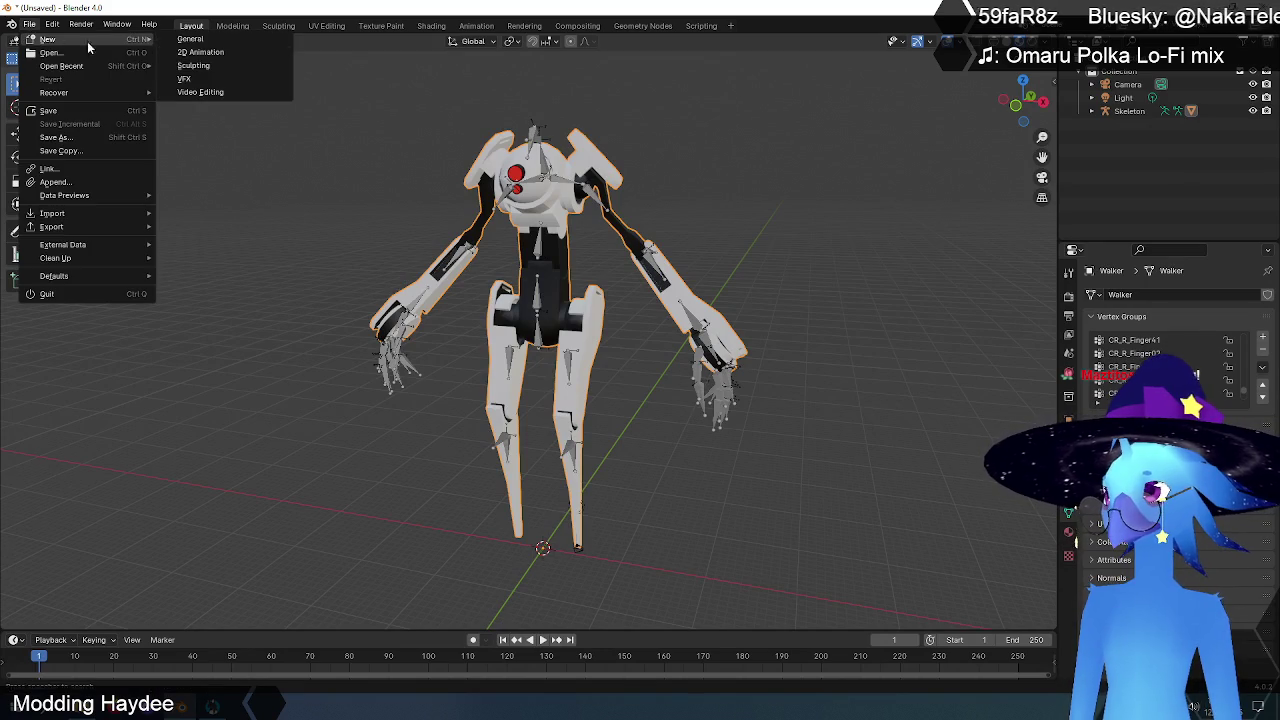
click(200, 40)
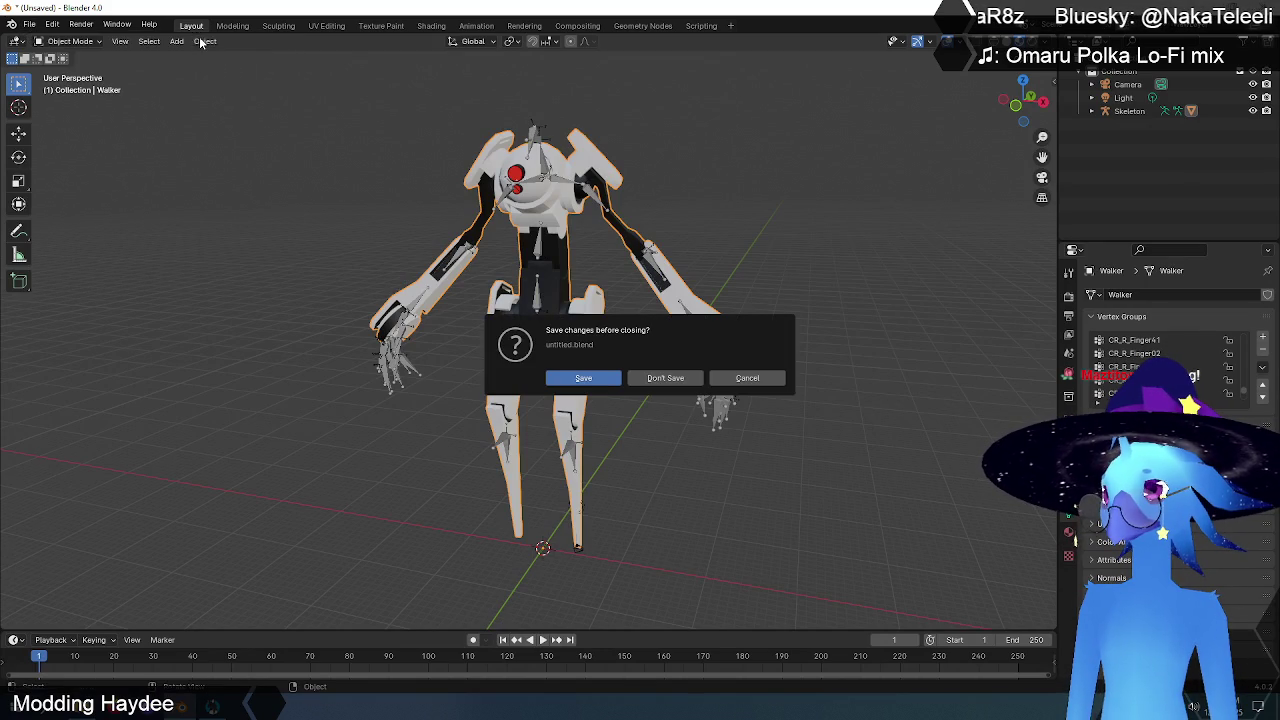
click(667, 378)
key(Delete)
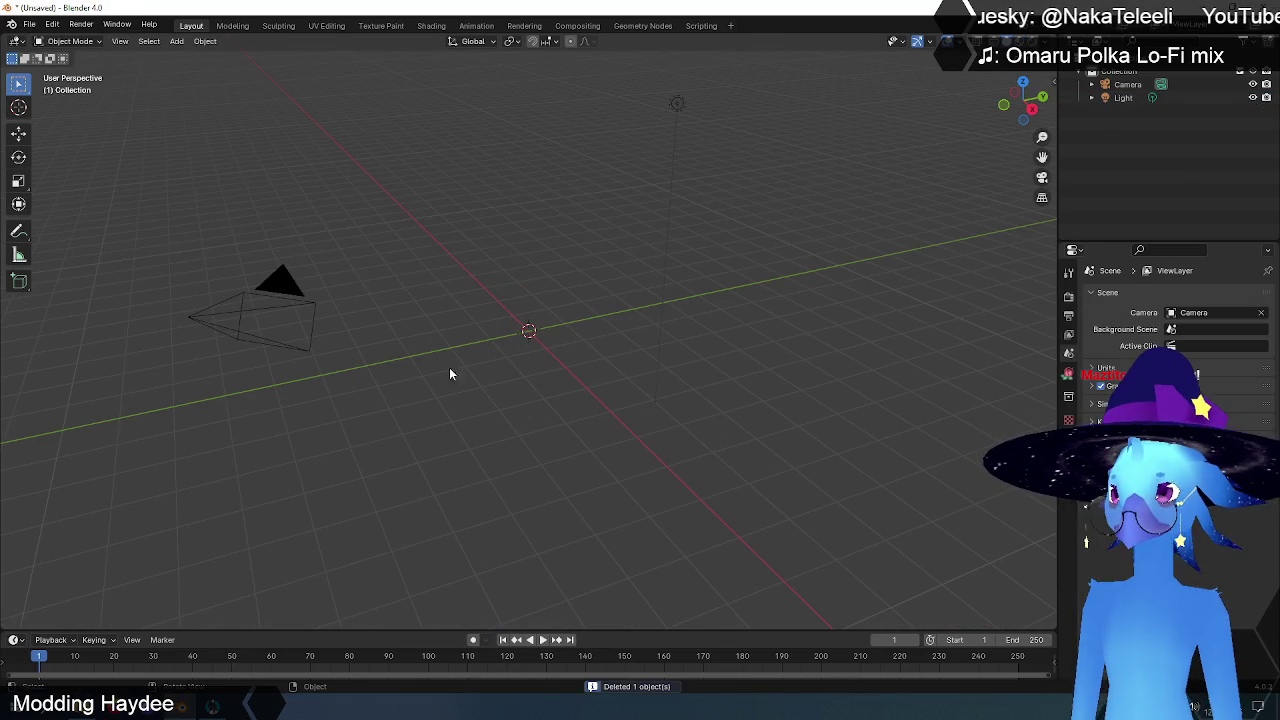
key(alt+Tab)
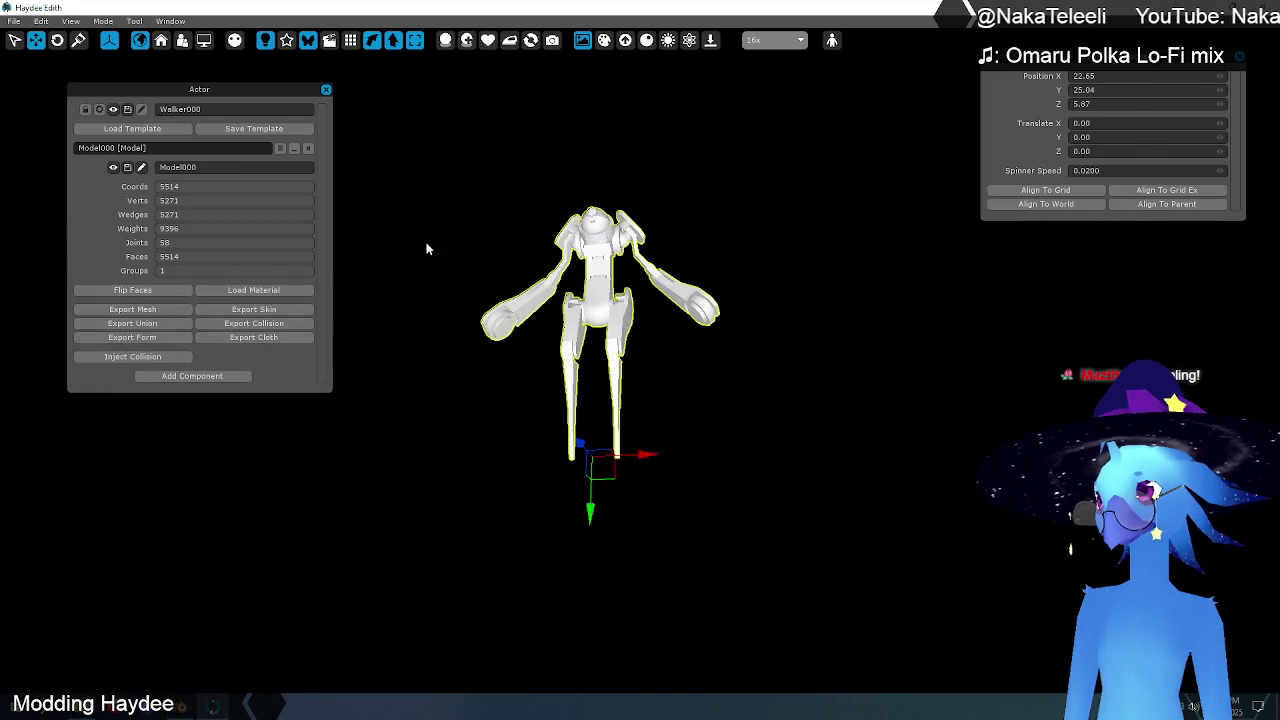
- Export the Walker mesh from Haydee Edith, overwriting Walker.mesh in C:\Data\dmesh
click(145, 308)
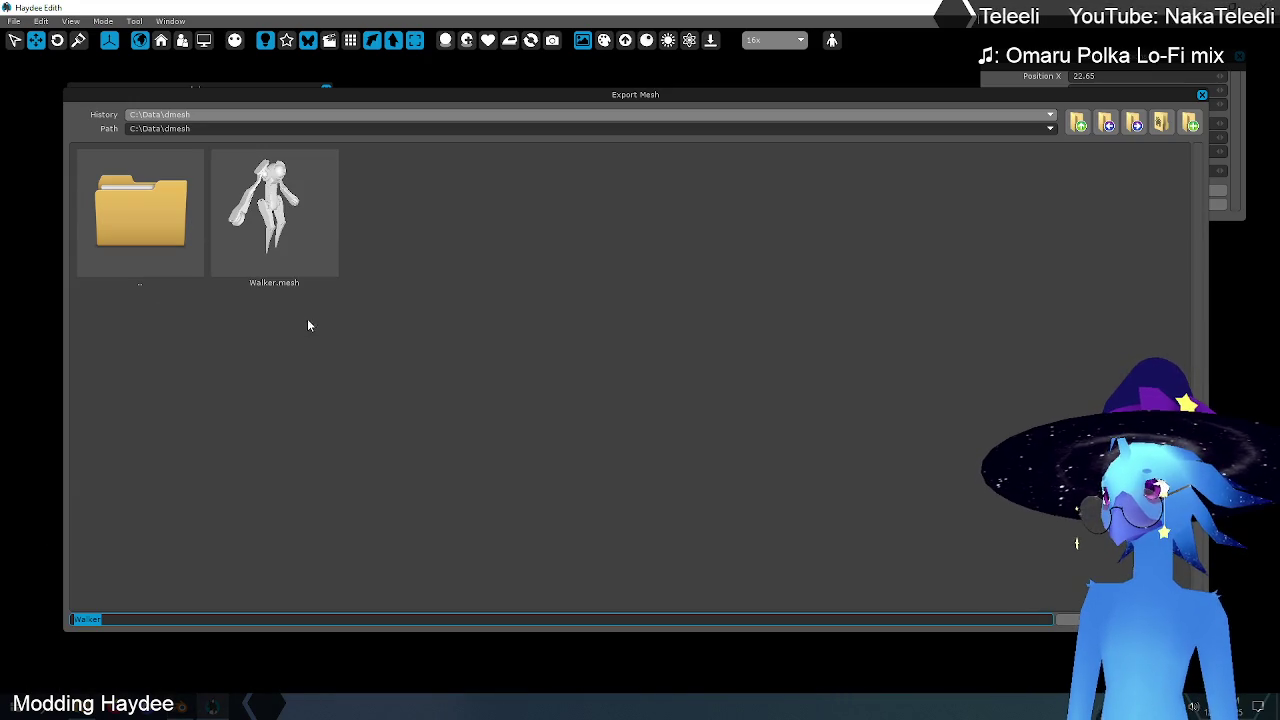
click(285, 229)
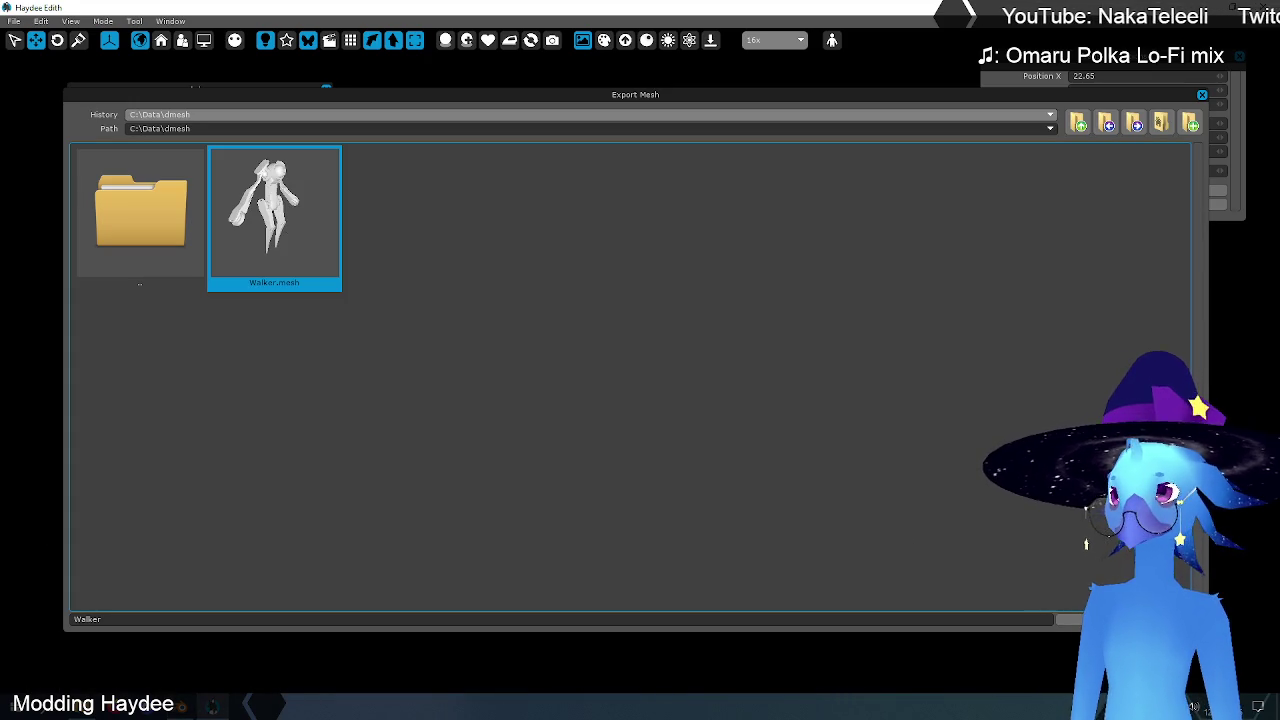
key(Return)
click(619, 336)
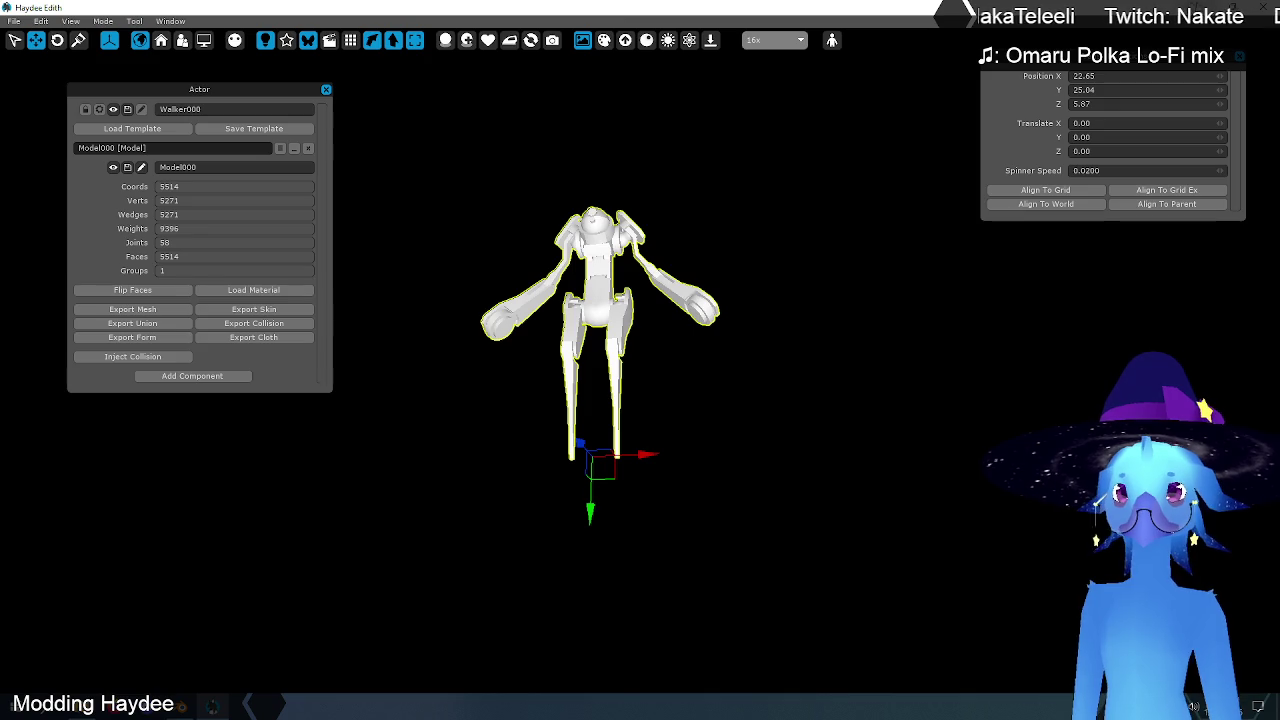
key(alt+F4)
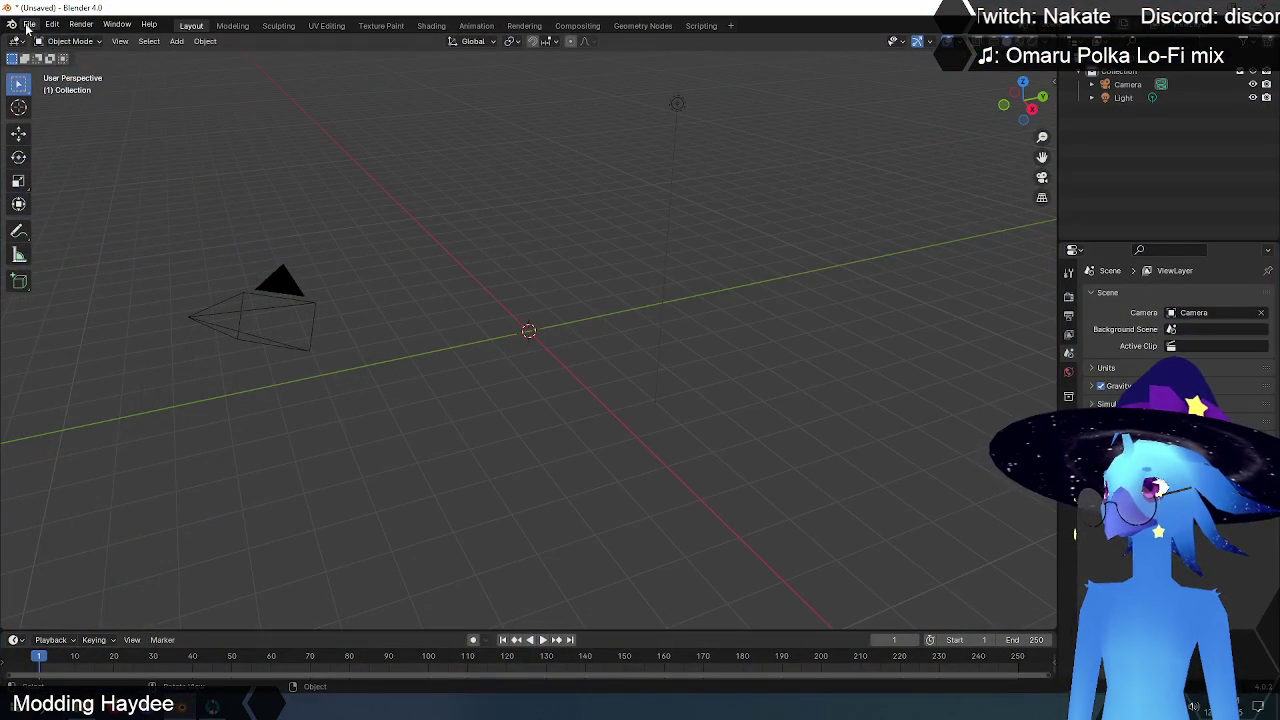
- Import Walker.mesh from C:\Data\dmesh with the Haydee Mesh importer
click(29, 24)
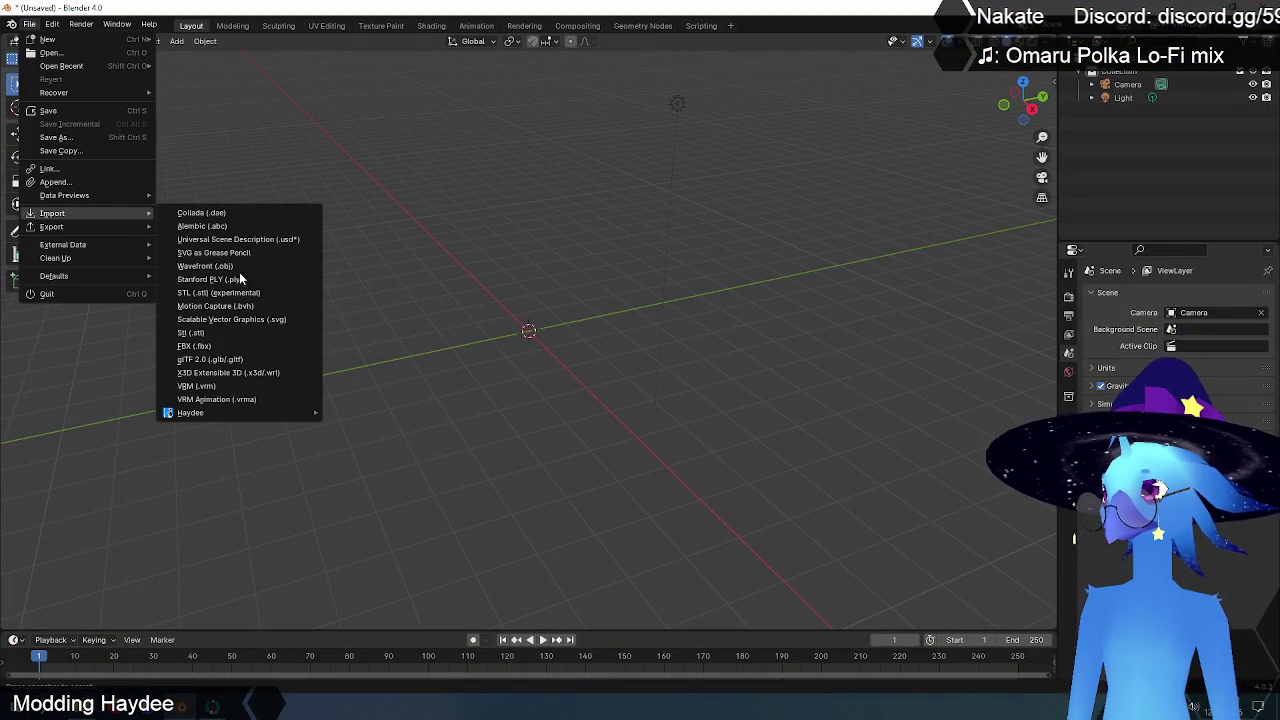
mouse_move(52, 213)
mouse_move(190, 413)
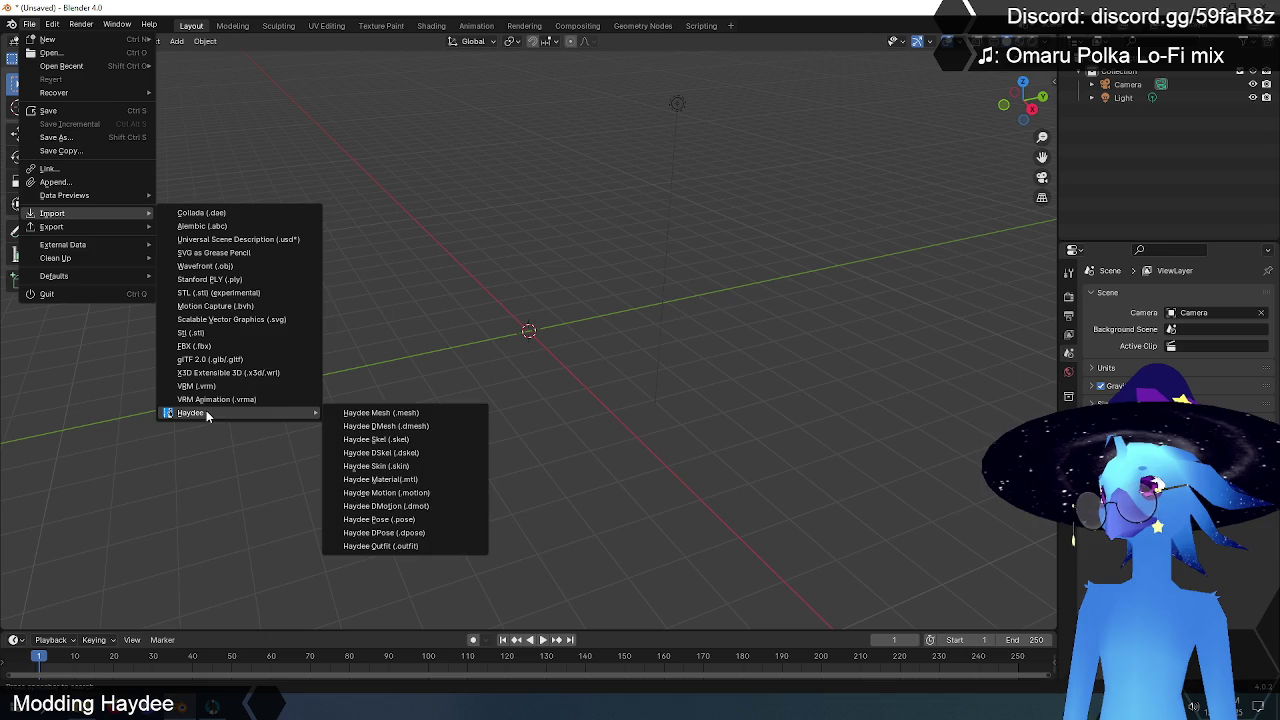
click(396, 413)
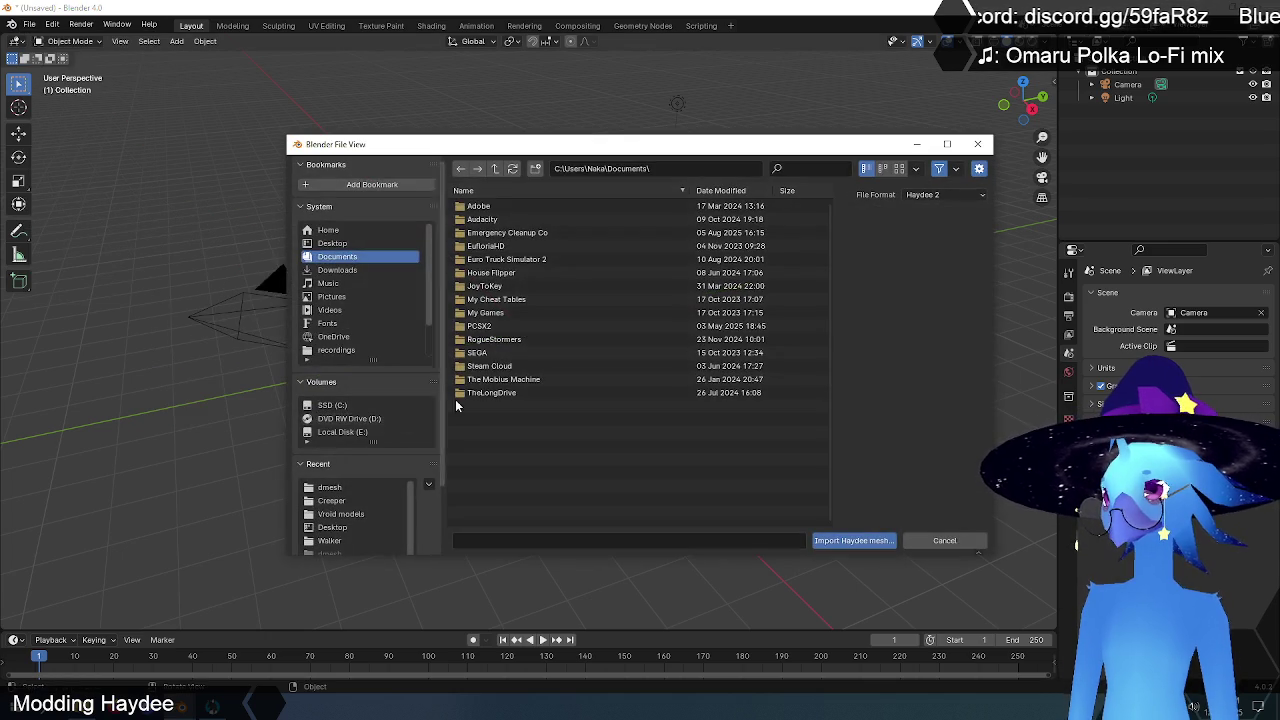
click(332, 405)
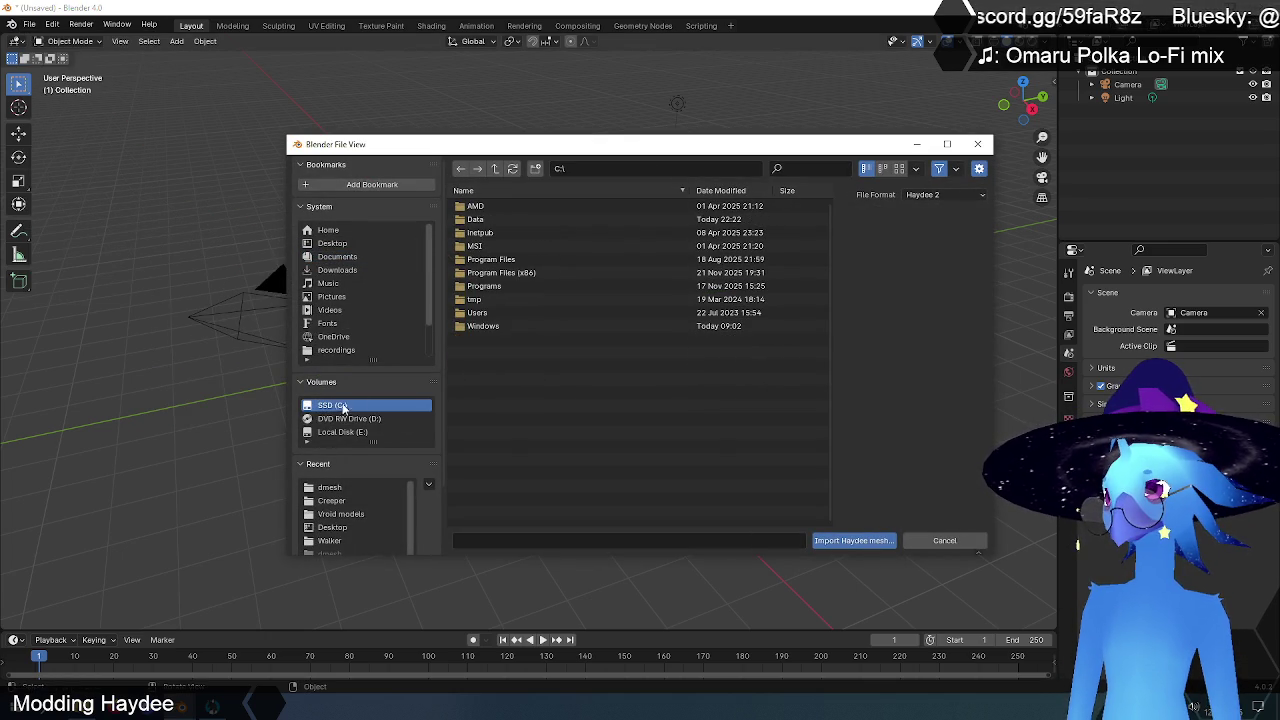
double_click(475, 222)
double_click(476, 209)
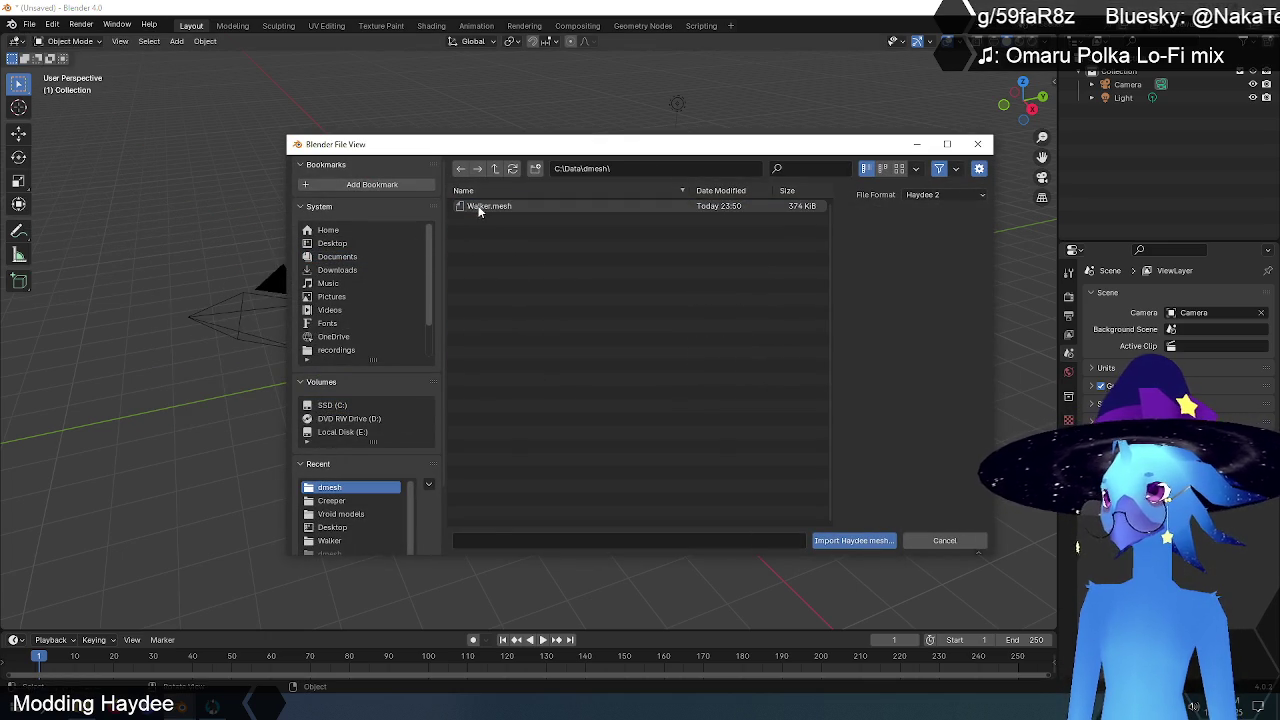
click(477, 209)
click(854, 540)
- Inspect the imported Walker and switch the viewport to Material Preview shading
scroll(704, 434, down, 5)
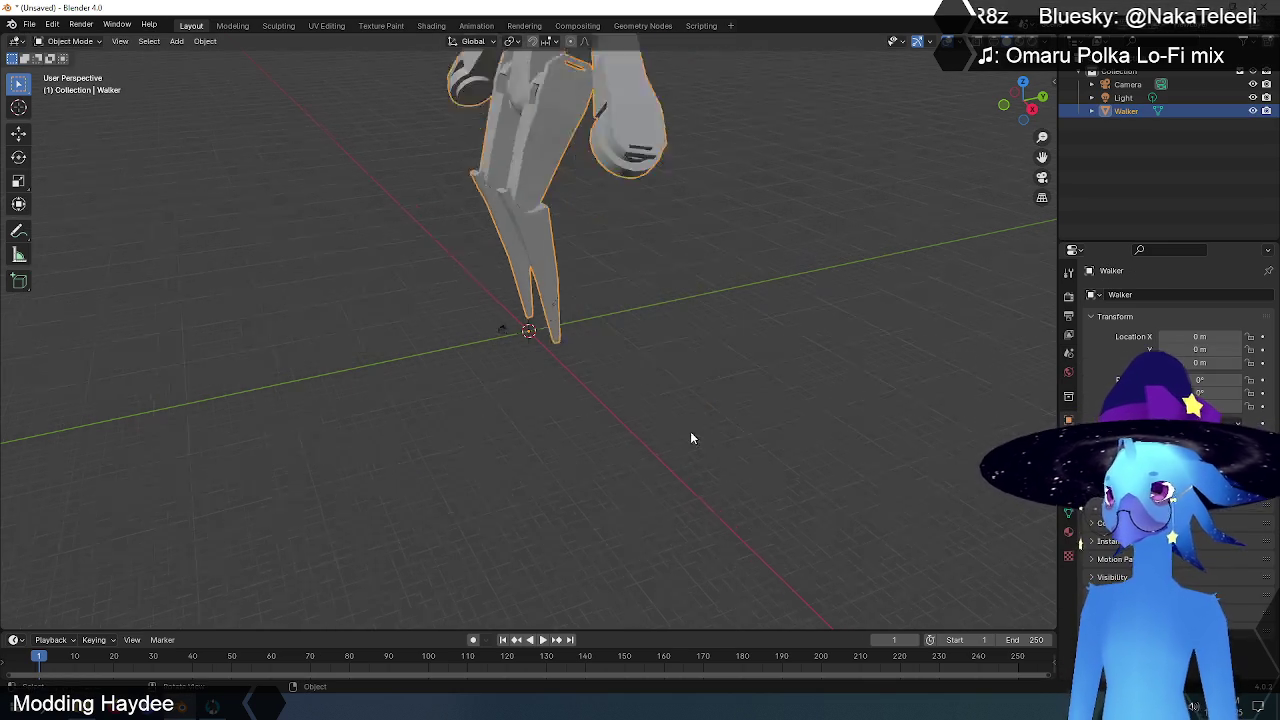
scroll(690, 431, down, 3)
mouse_move(603, 386)
middle_down()
mouse_move(702, 361)
mouse_move(669, 286)
mouse_move(657, 374)
mouse_move(600, 409)
mouse_move(674, 395)
middle_up()
scroll(587, 409, up, 2)
scroll(587, 405, up, 1)
scroll(674, 395, down, 1)
click(614, 298)
click(614, 298)
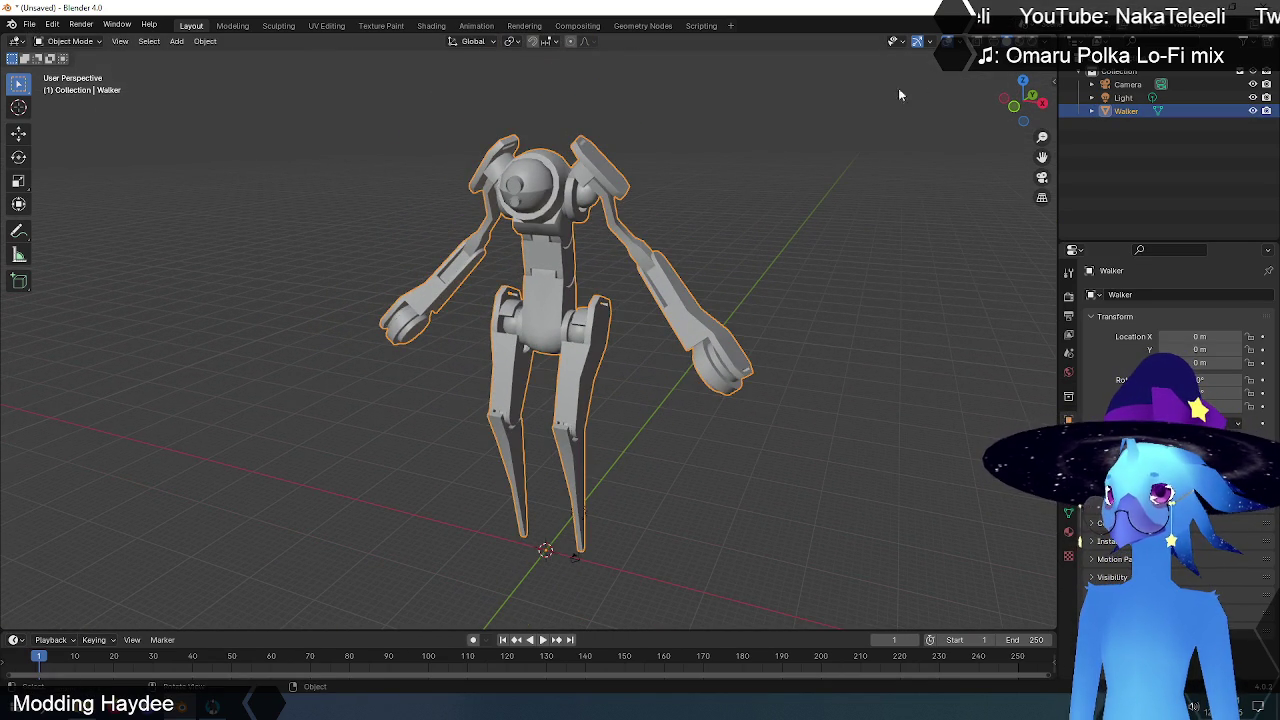
click(1018, 42)
click(579, 243)
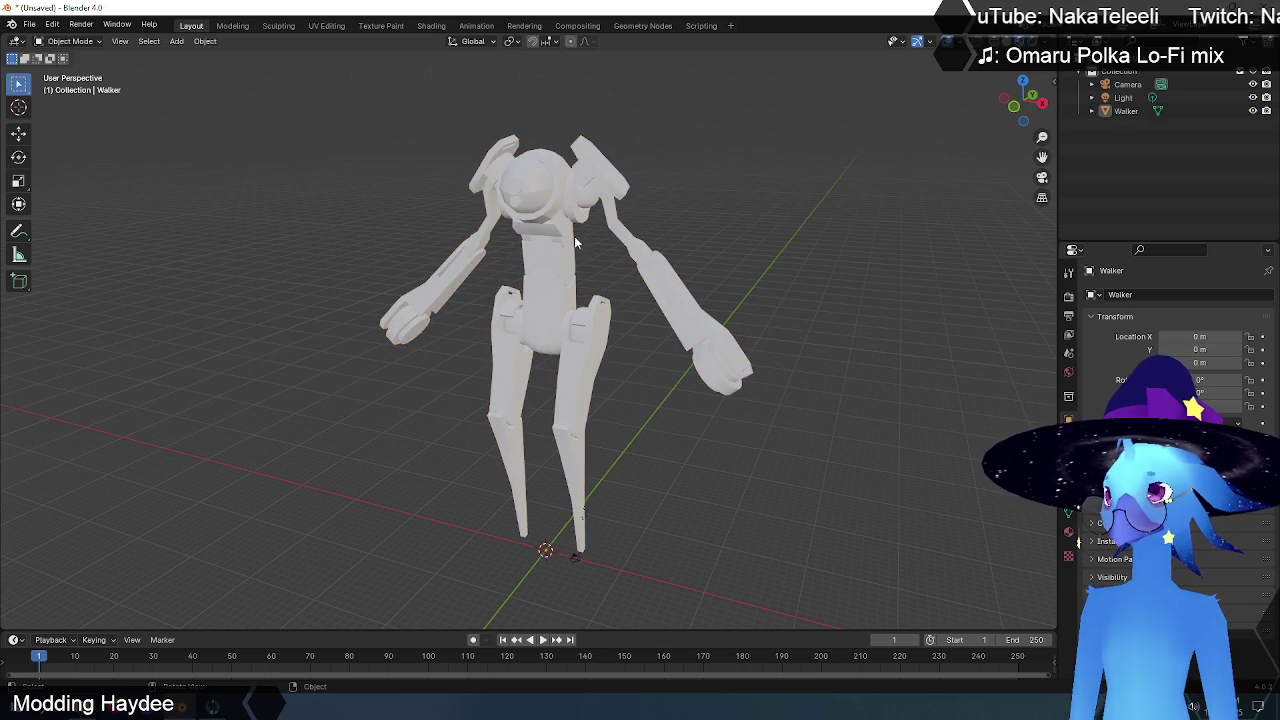
click(546, 209)
click(30, 24)
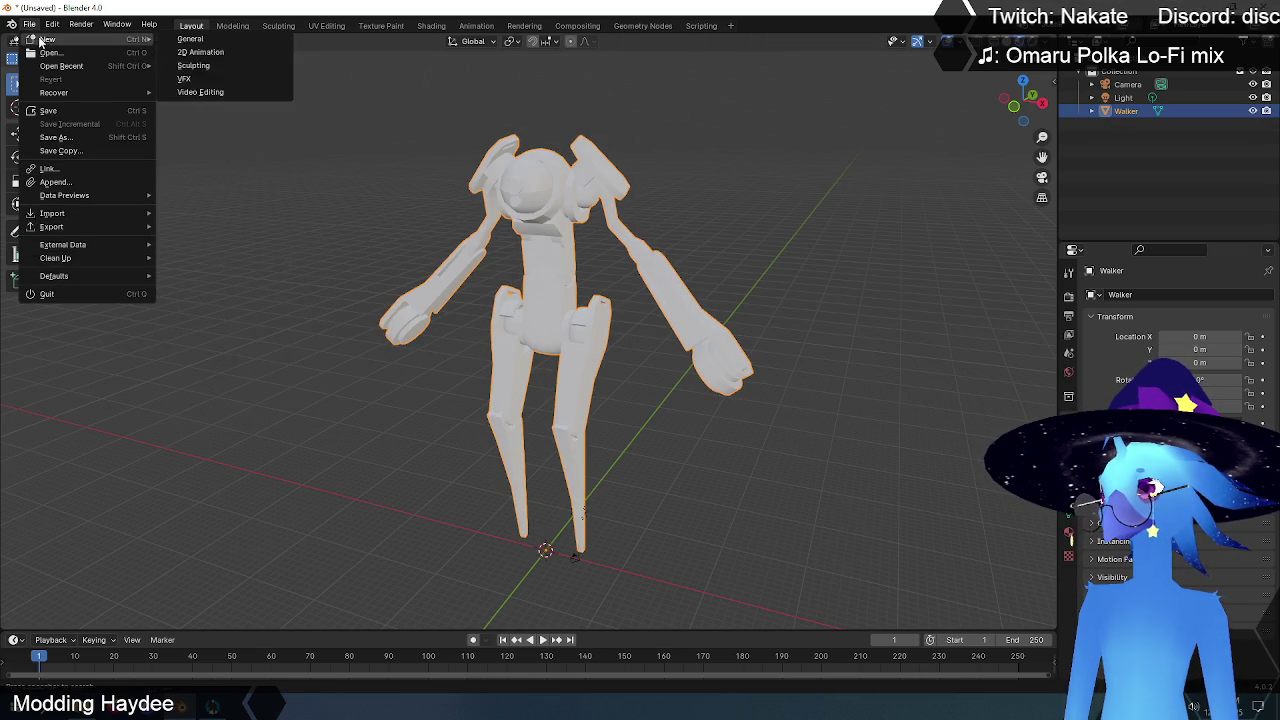
mouse_move(52, 213)
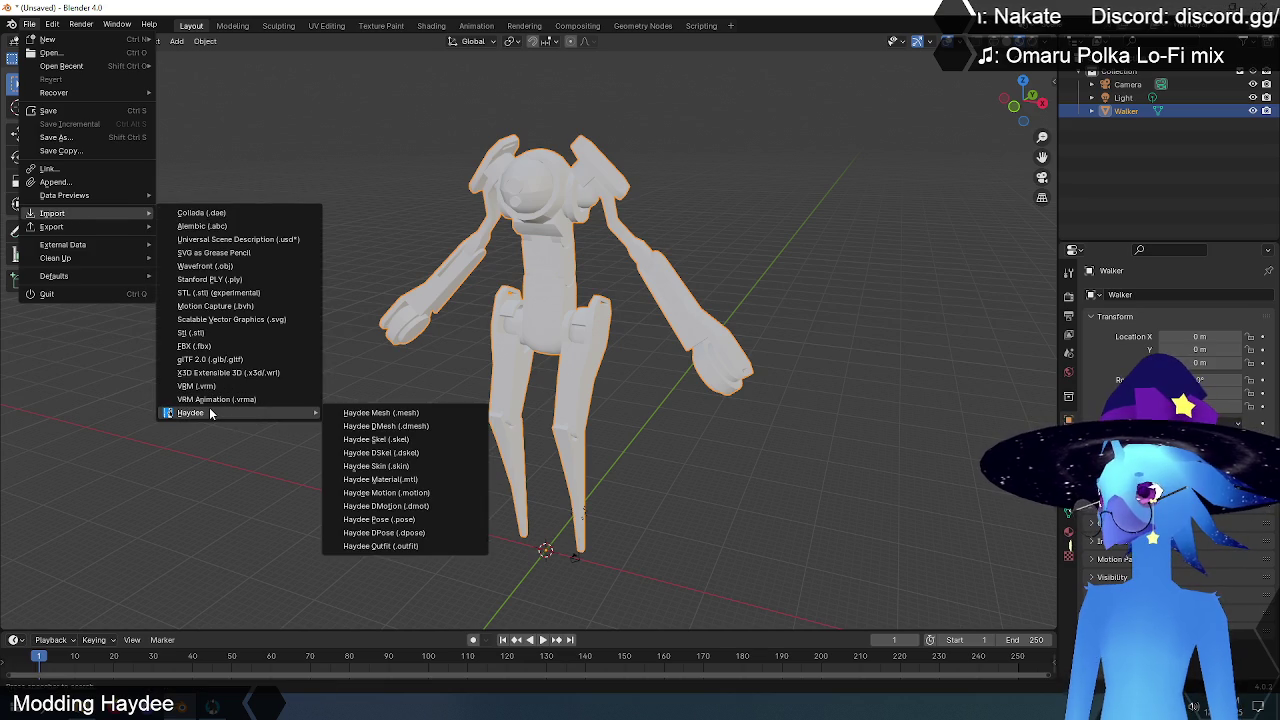
mouse_move(190, 412)
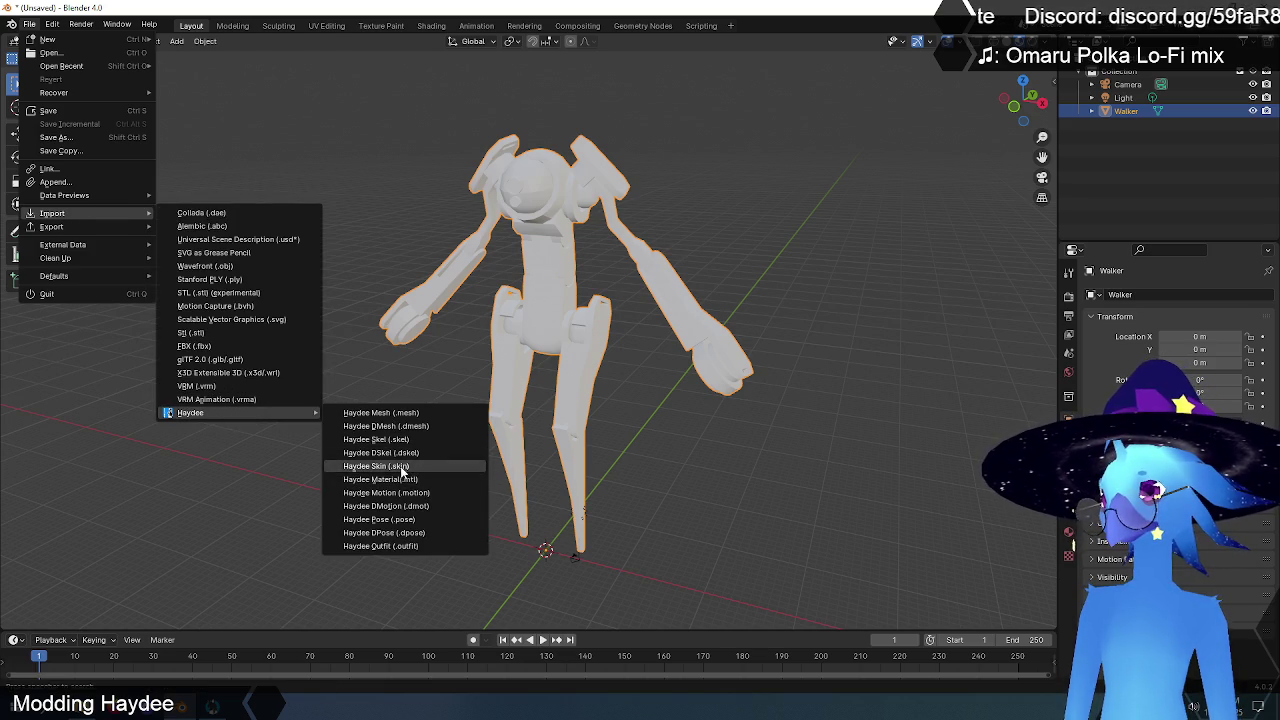
- Import Walker.skin from C:\Data\dmesh with the Haydee Skin importer
click(410, 466)
click(355, 410)
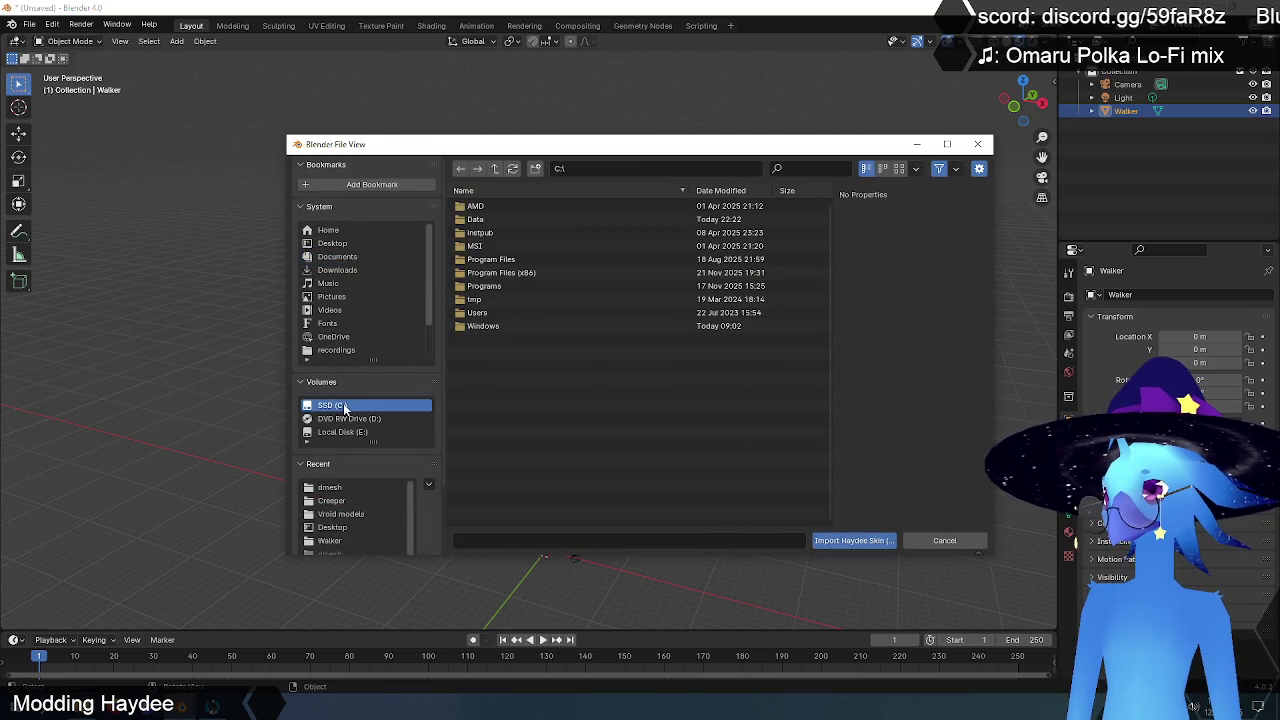
double_click(494, 258)
double_click(479, 208)
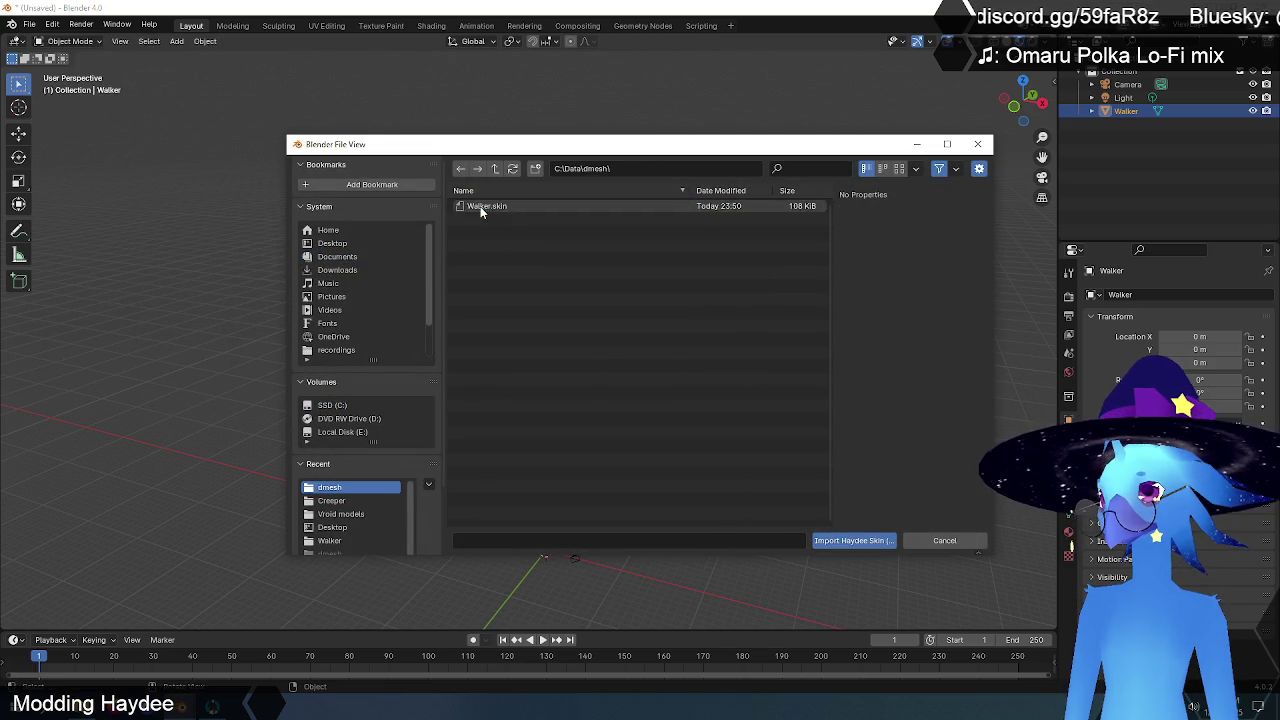
click(495, 208)
click(848, 542)
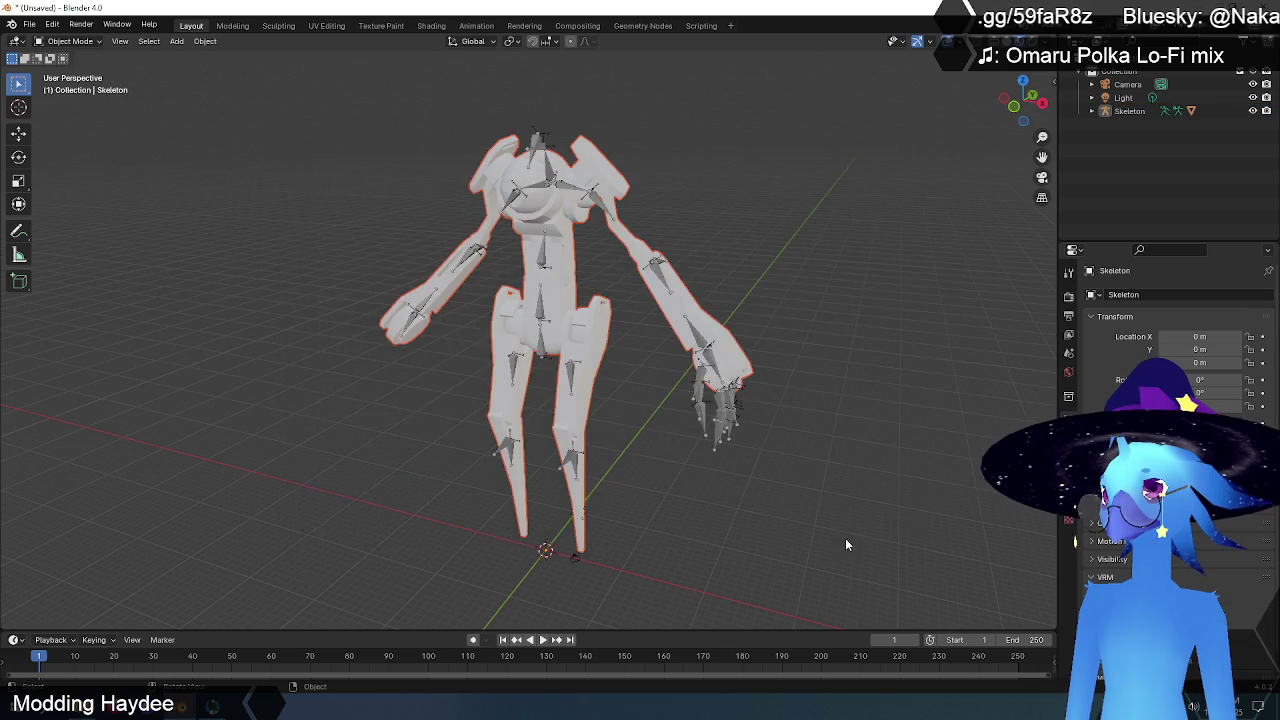
- Inspect the imported Skeleton and Walker mesh, check material settings, and select the Skeleton armature
mouse_move(716, 485)
middle_down()
mouse_move(846, 452)
mouse_move(722, 464)
mouse_move(734, 445)
mouse_move(726, 466)
mouse_move(757, 449)
mouse_move(686, 463)
middle_up()
click(658, 447)
click(575, 296)
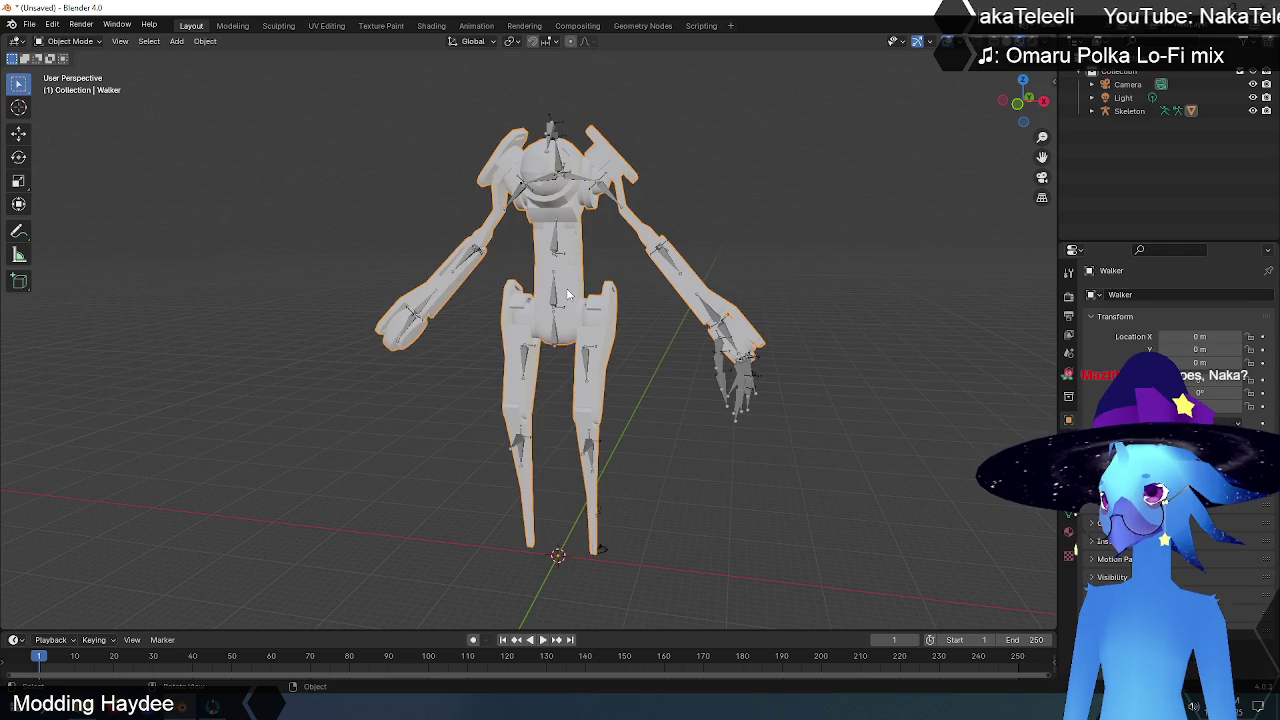
click(556, 248)
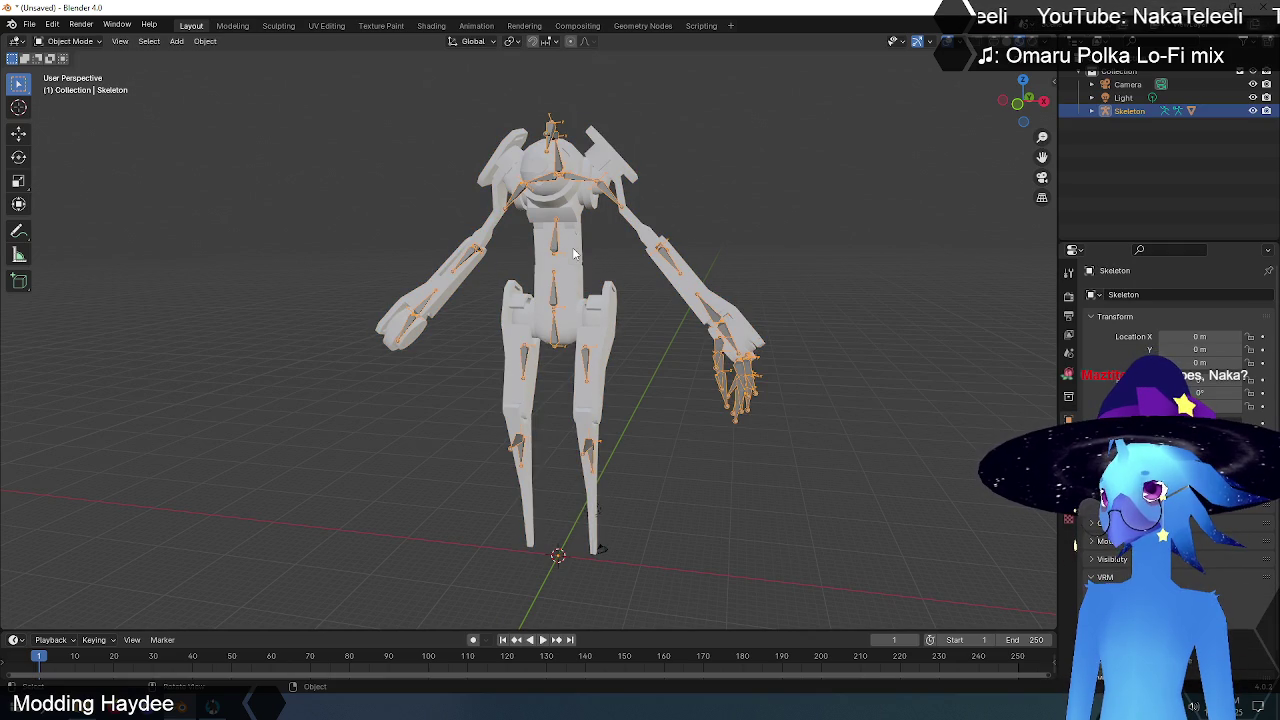
click(577, 255)
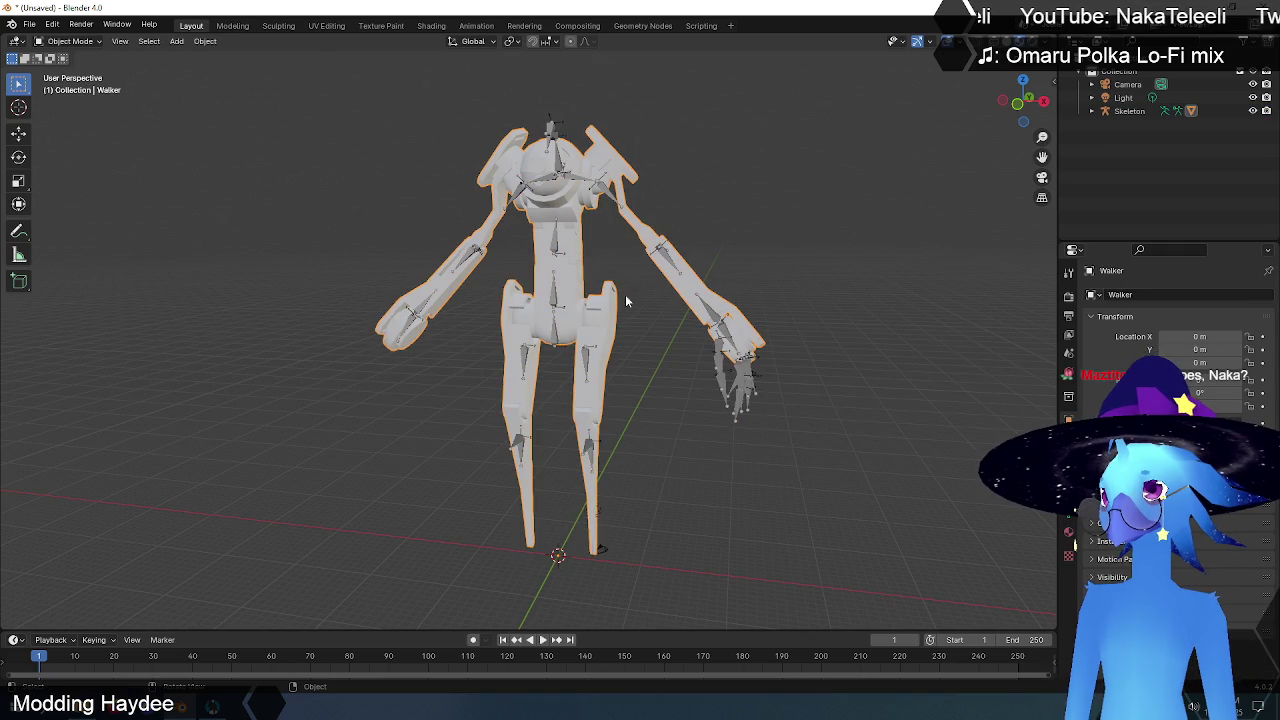
click(728, 447)
mouse_move(706, 455)
middle_down()
mouse_move(417, 457)
mouse_move(714, 451)
mouse_move(692, 461)
middle_up()
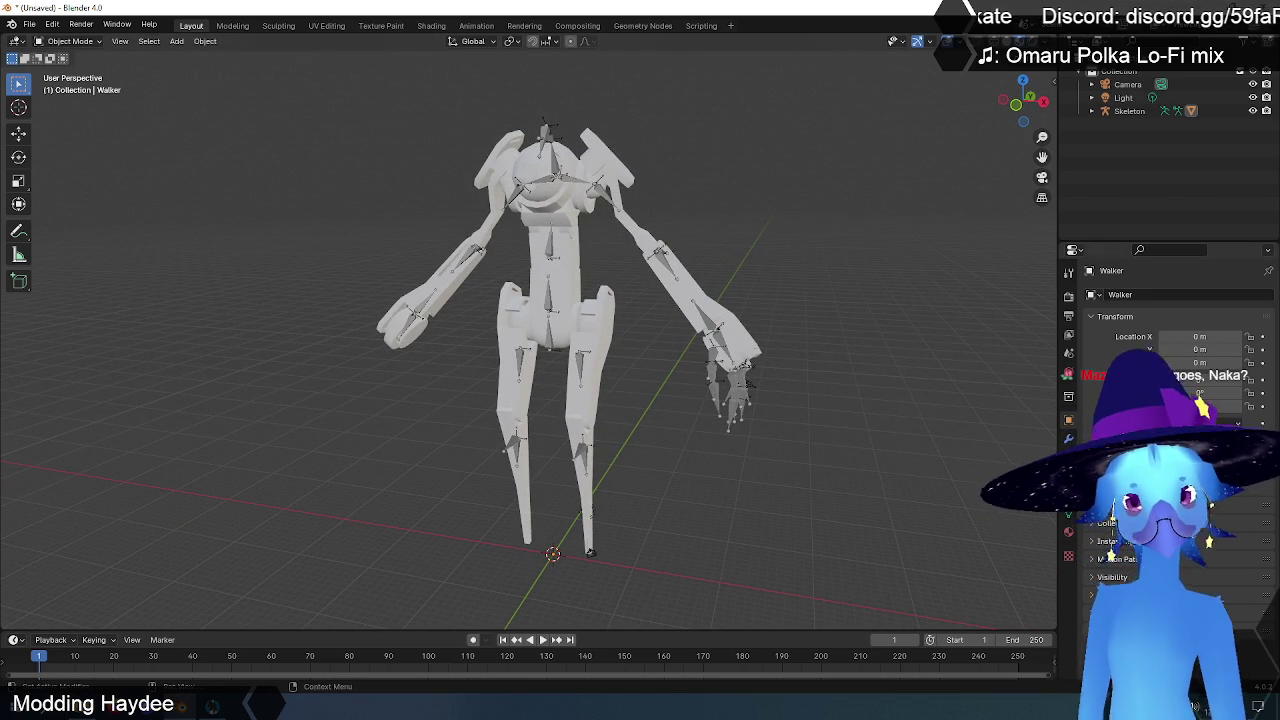
click(1068, 532)
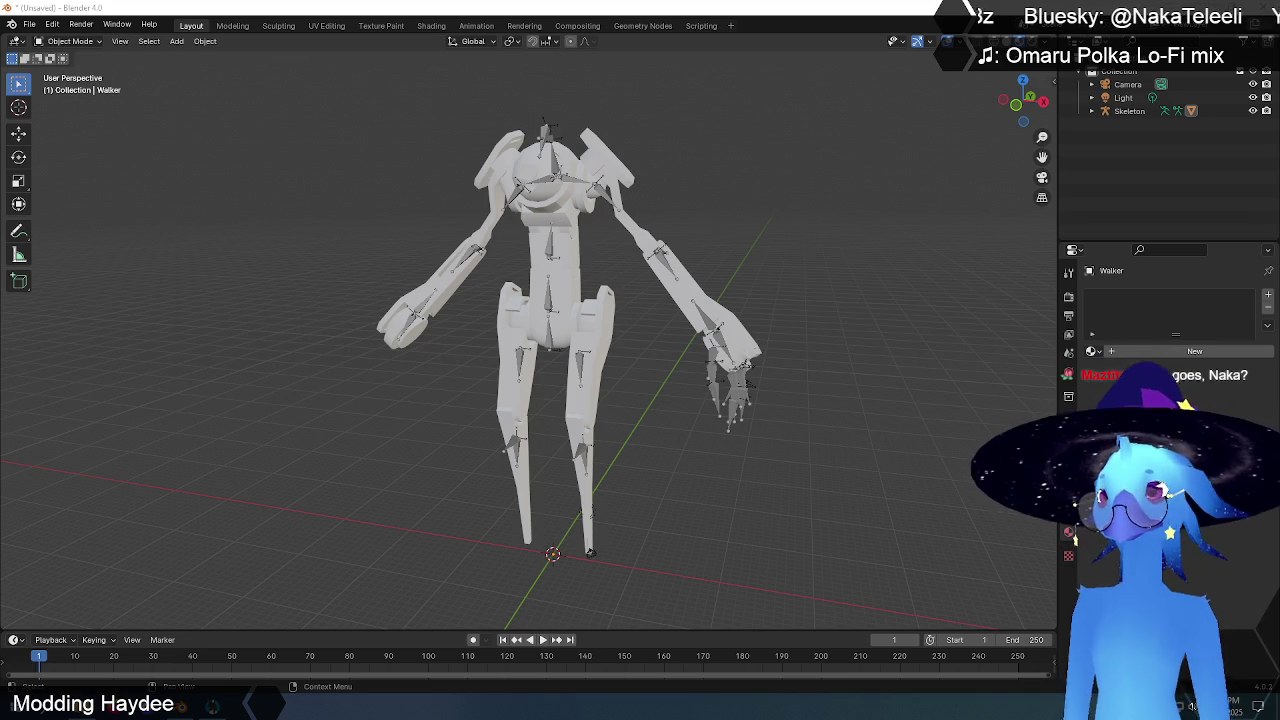
middle_drag(794, 239, 688, 280)
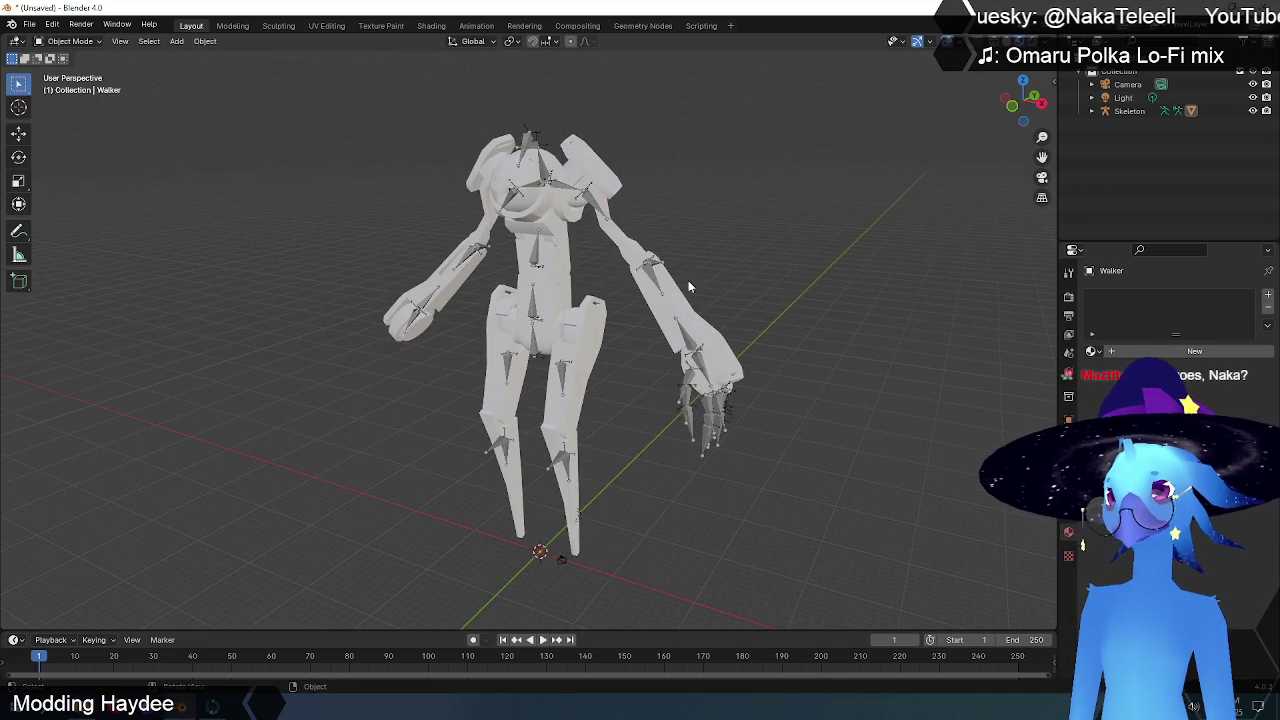
click(535, 260)
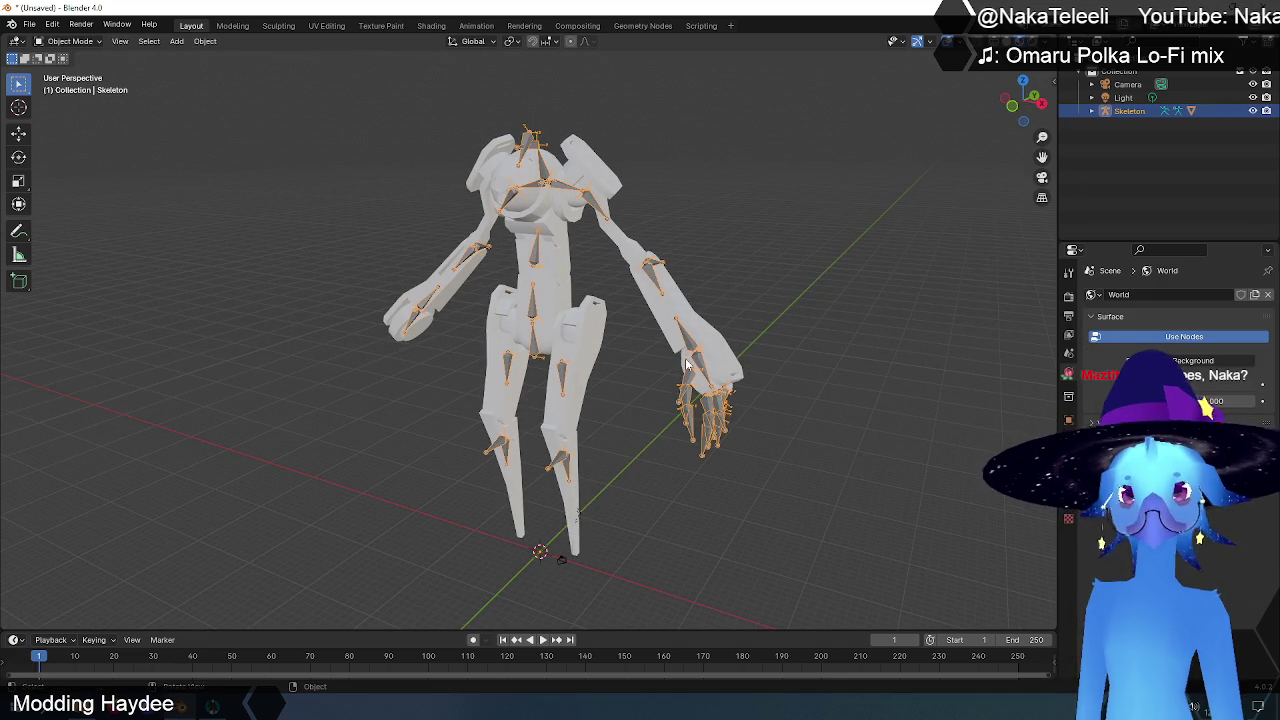
- Delete the Skeleton armature and put the Walker mesh into Edit Mode
key(Delete)
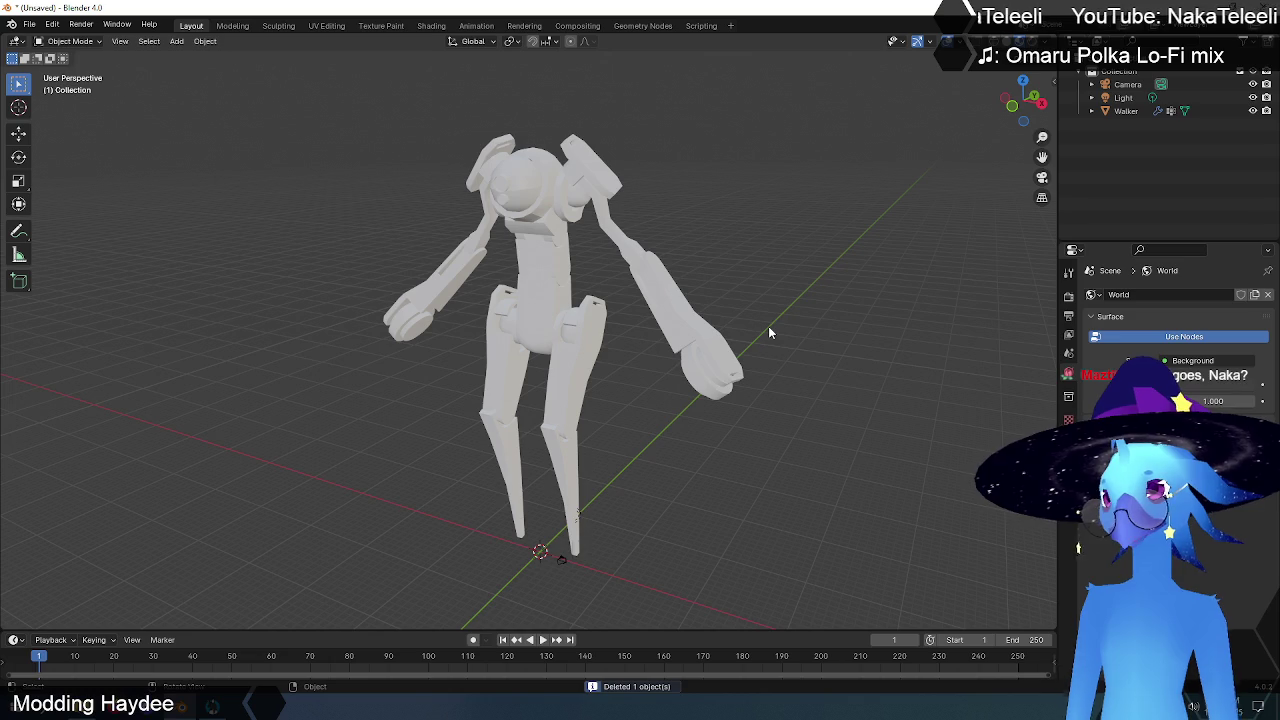
click(536, 240)
middle_drag(616, 431, 648, 426)
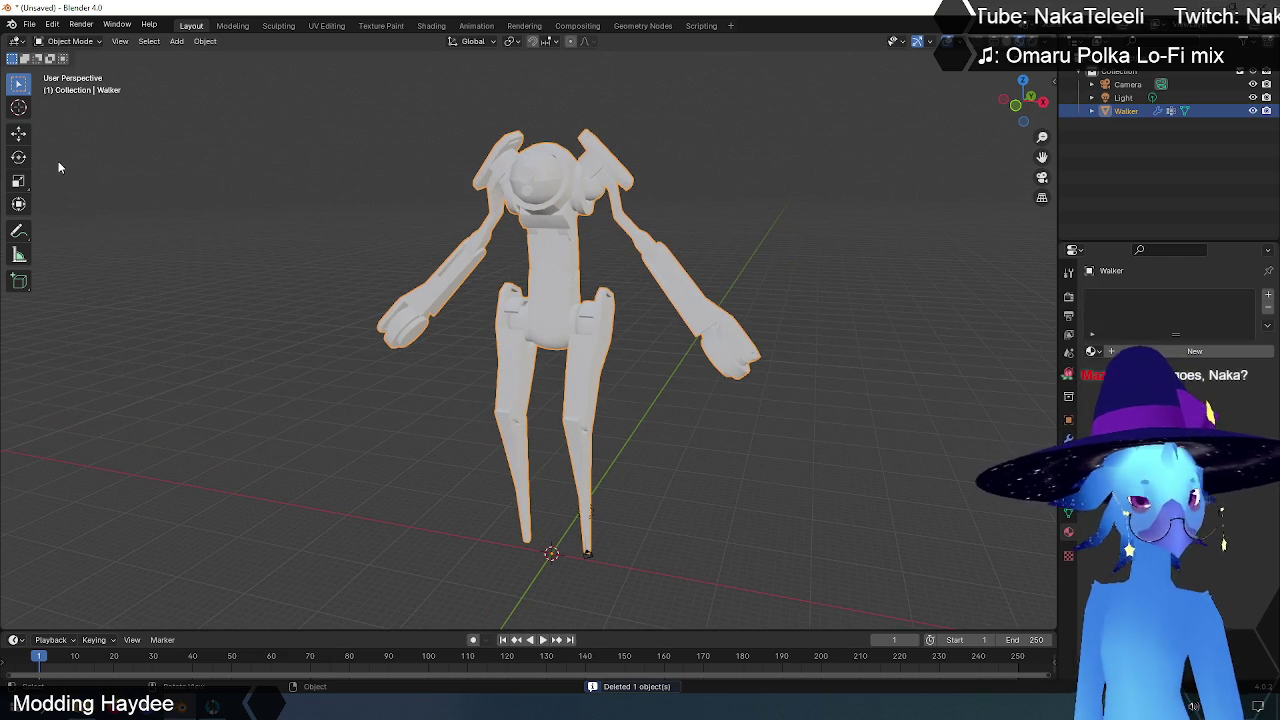
click(70, 41)
click(66, 66)
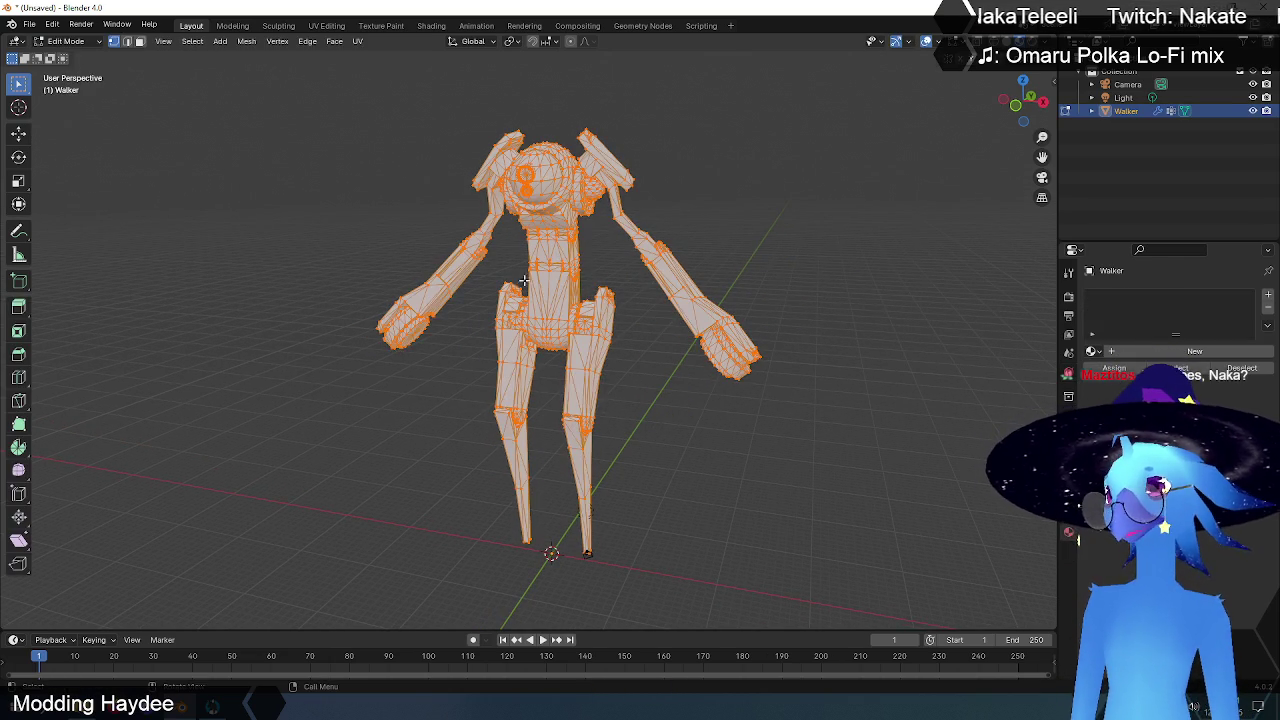
- Select all of the Walker's vertices and bring up the vertex operations menu
key(a)
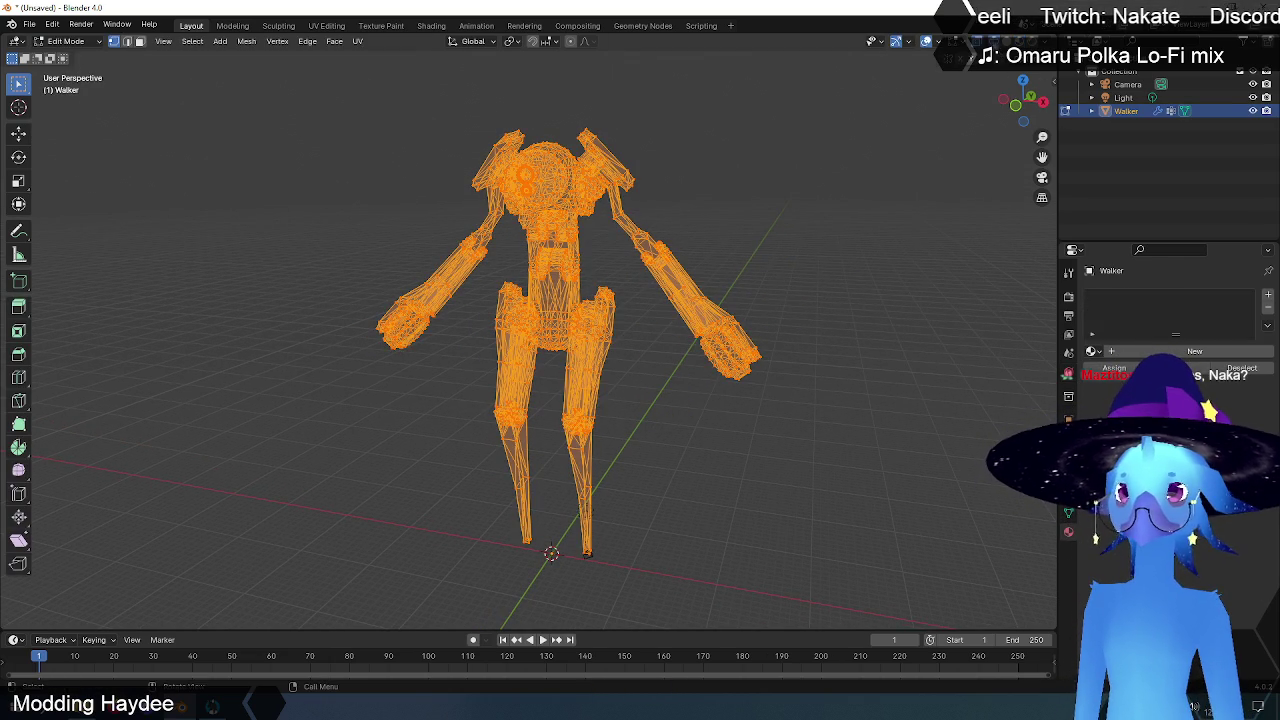
key(alt+a)
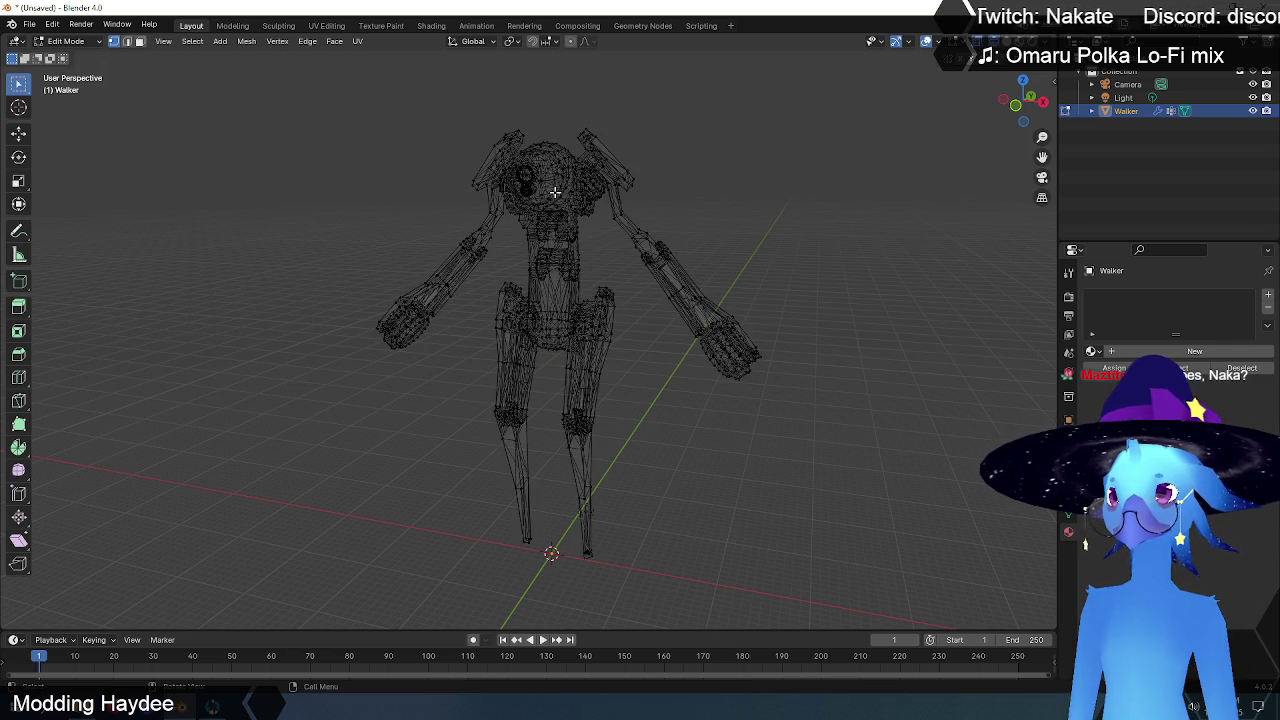
mouse_move(299, 98)
mouse_down()
mouse_move(858, 637)
mouse_move(916, 612)
mouse_up()
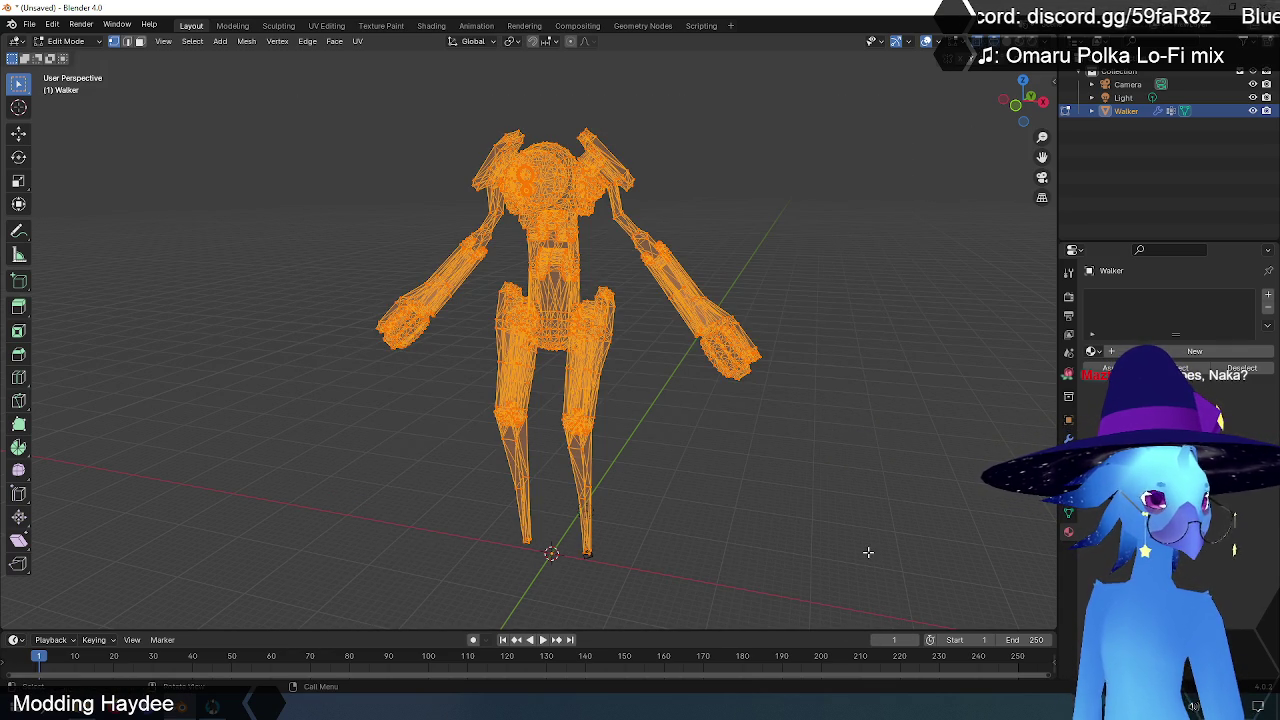
key(alt+a)
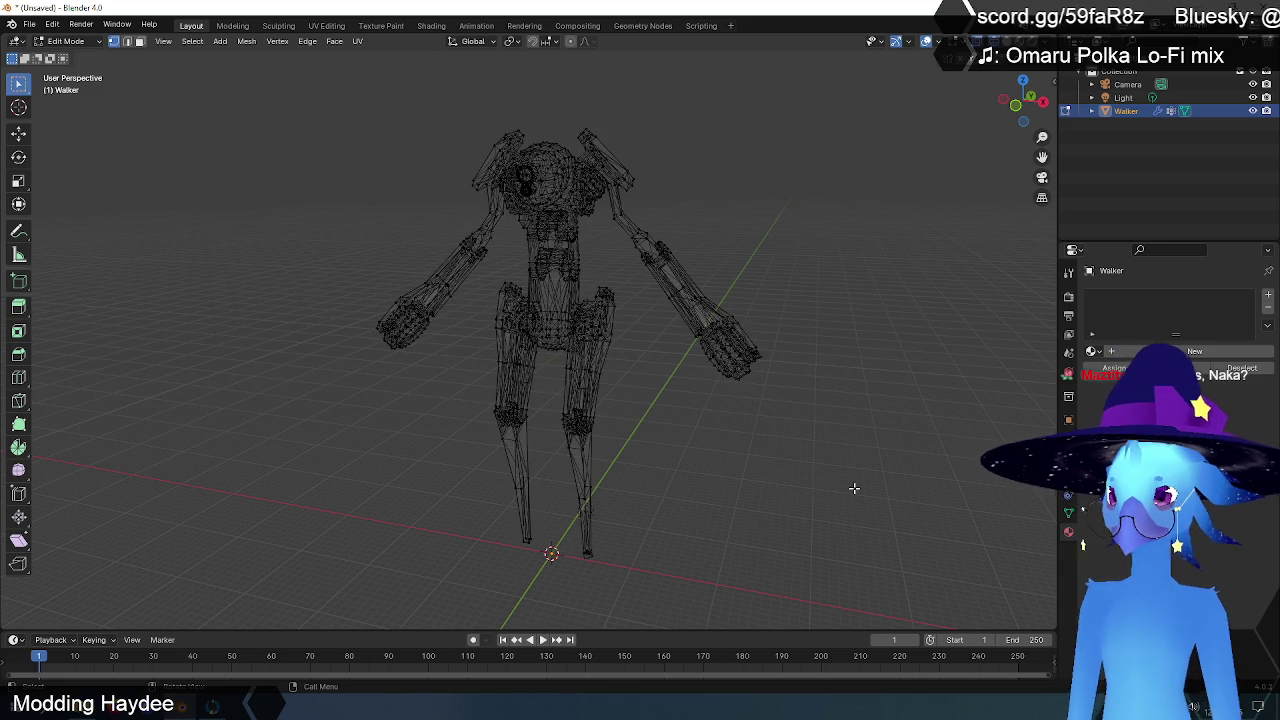
key(a)
key(ctrl+v)
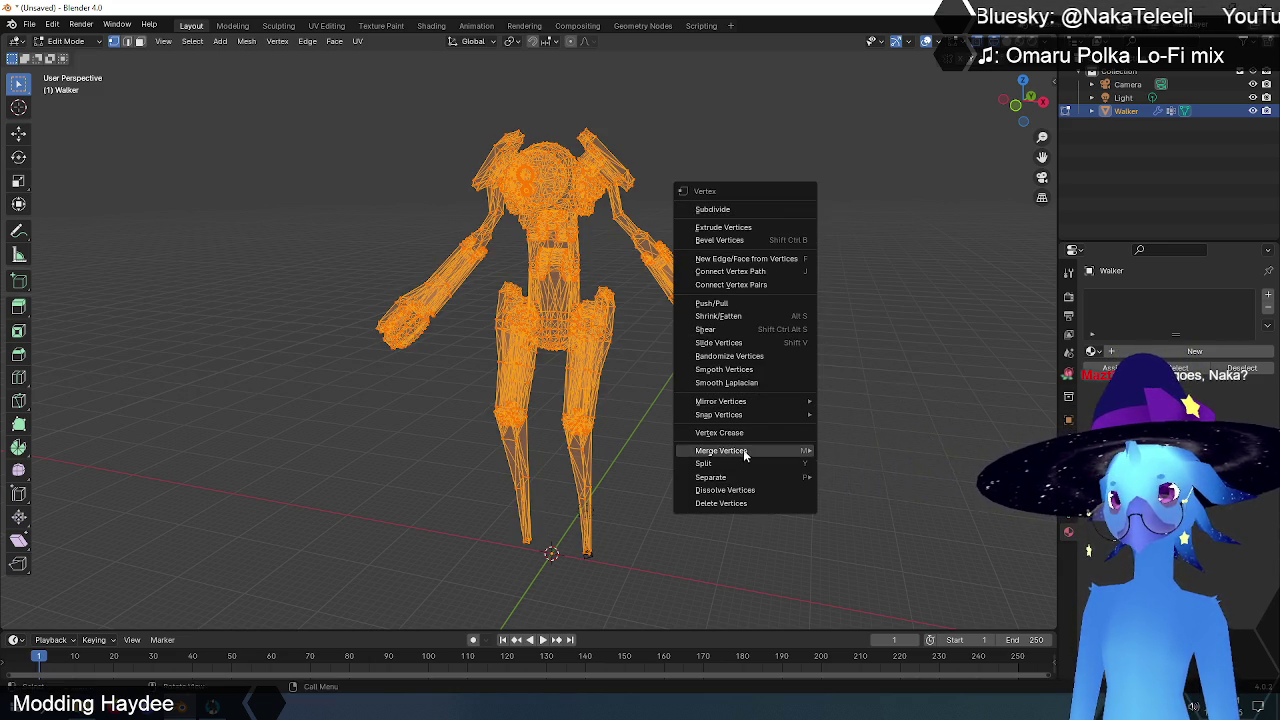
mouse_move(721, 451)
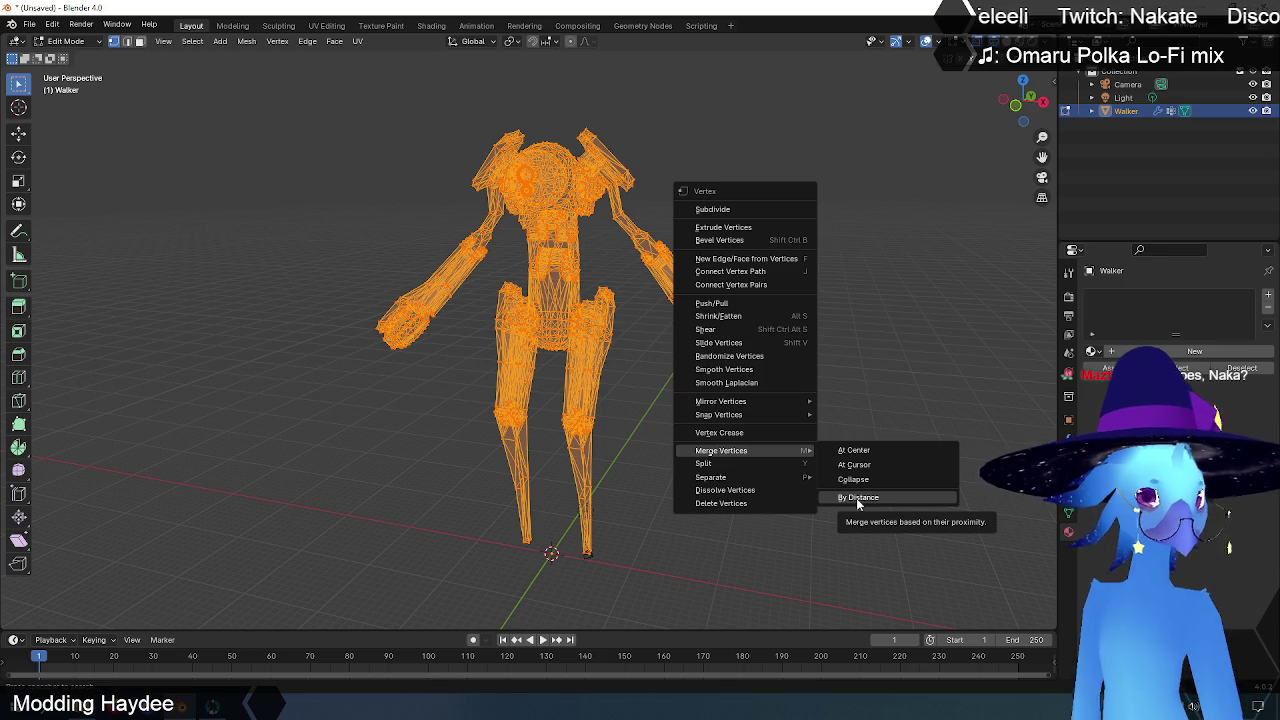
- Merge vertices by distance, removing 2454, then give the Walker a new material, Material.001
click(856, 498)
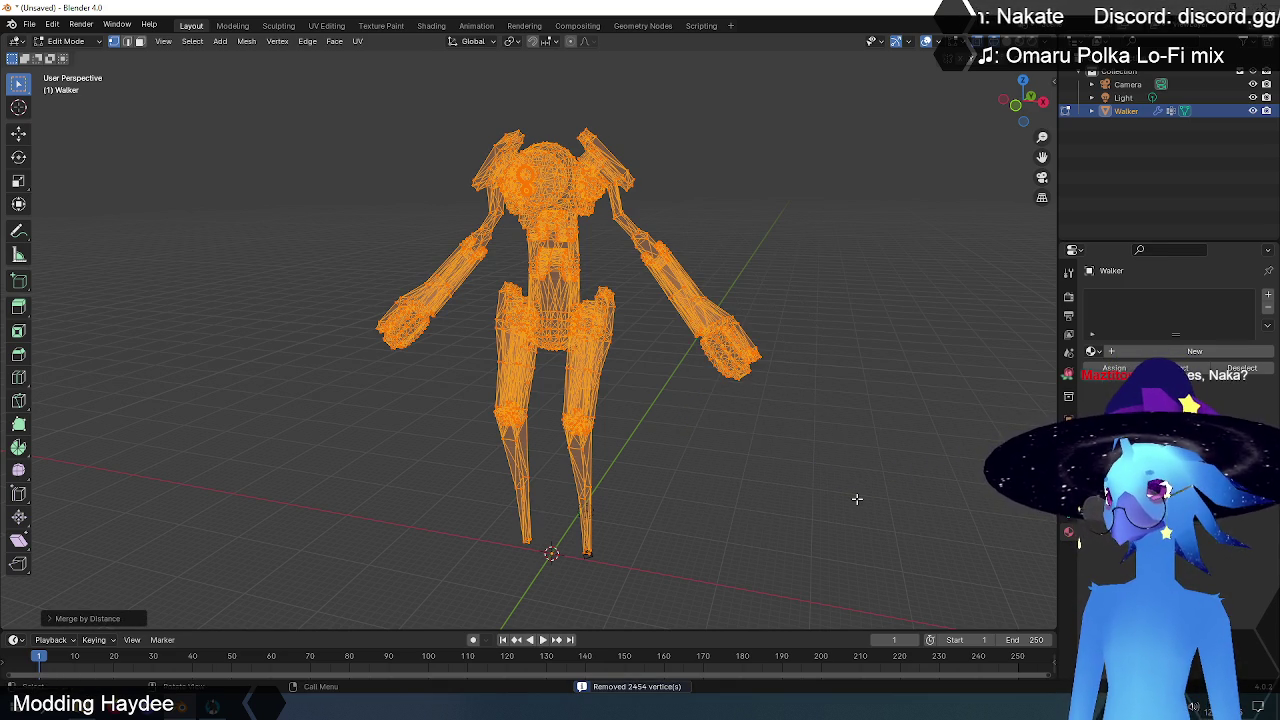
key(alt+a)
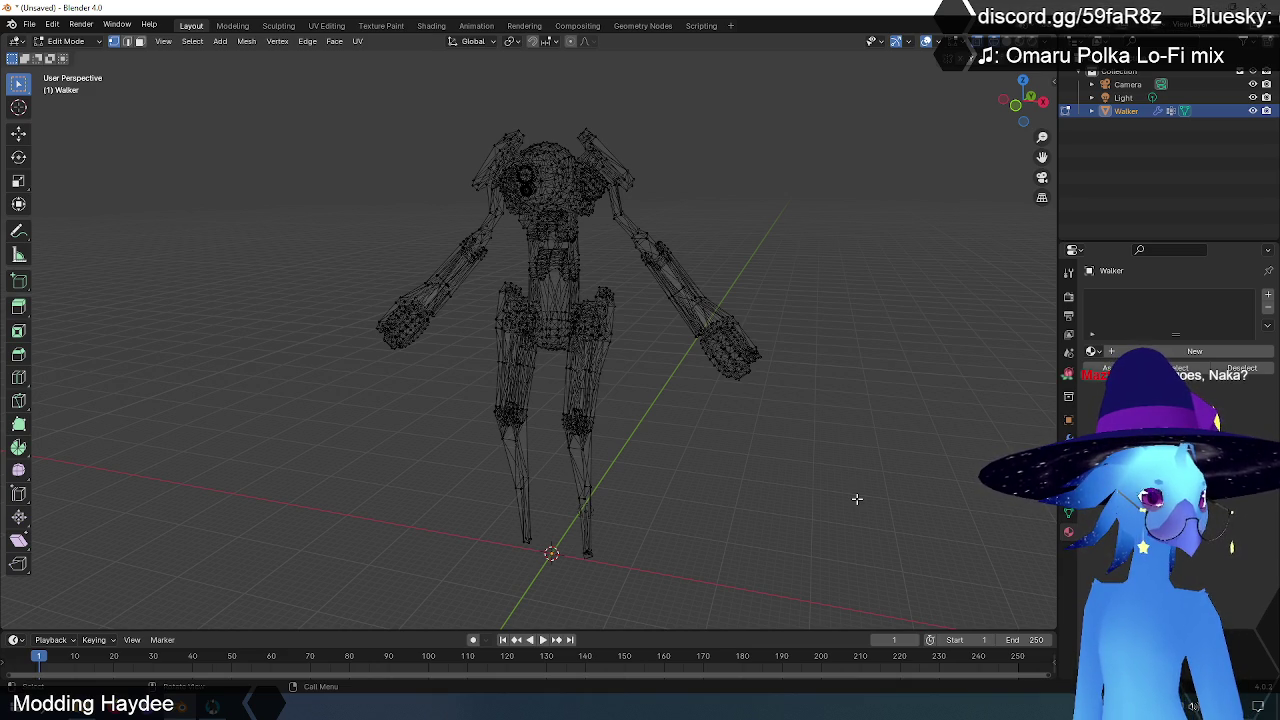
click(1194, 351)
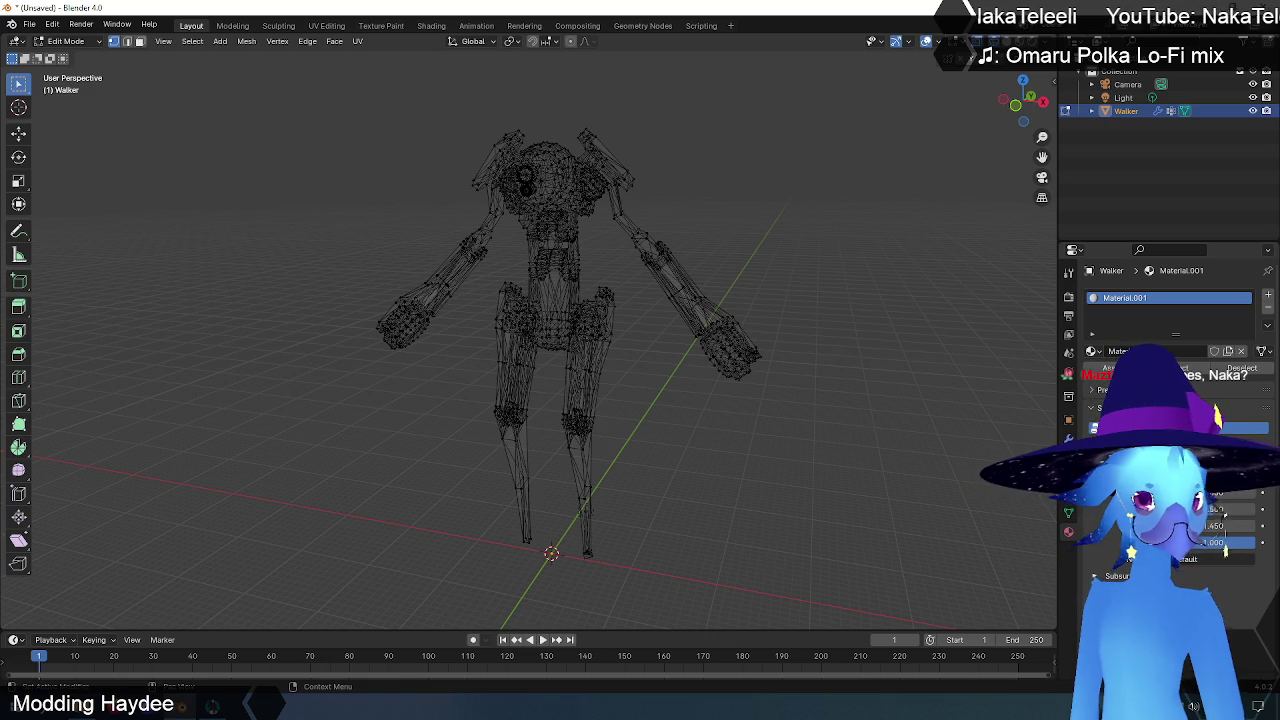
click(1174, 348)
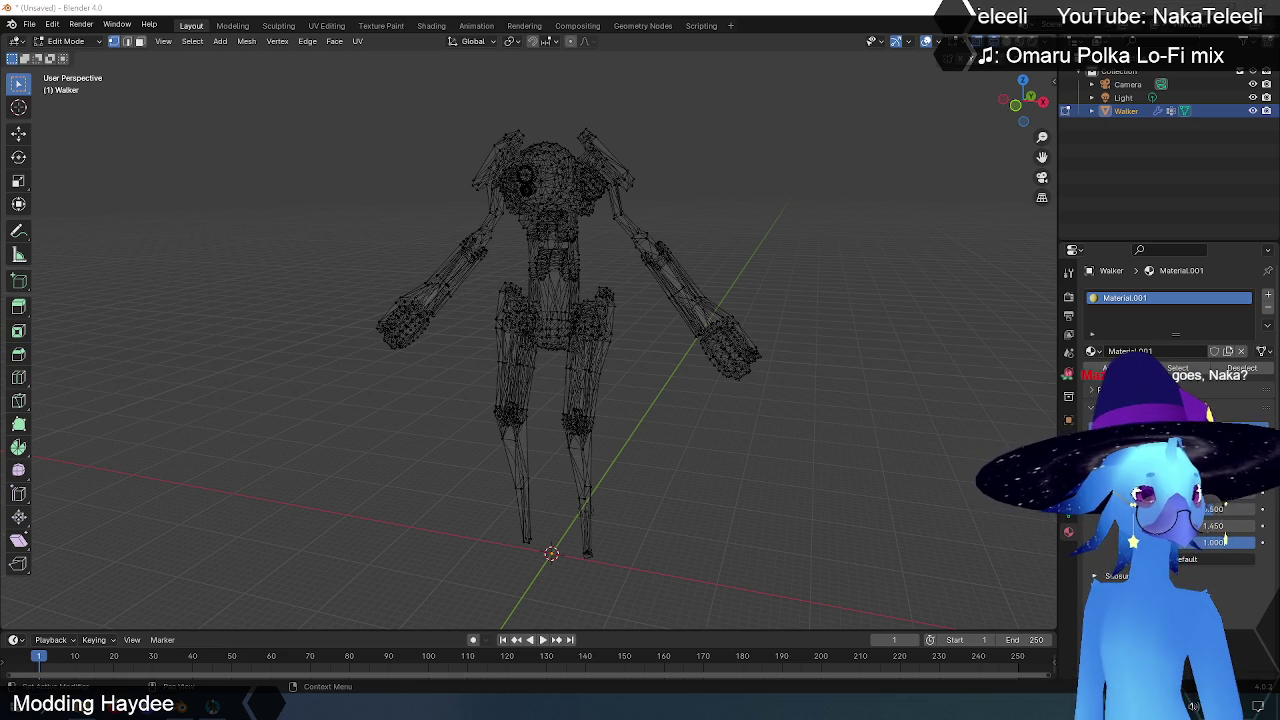
- Switch to Solid shading and set Material.001's base colour to yellow
middle_drag(894, 317, 780, 289)
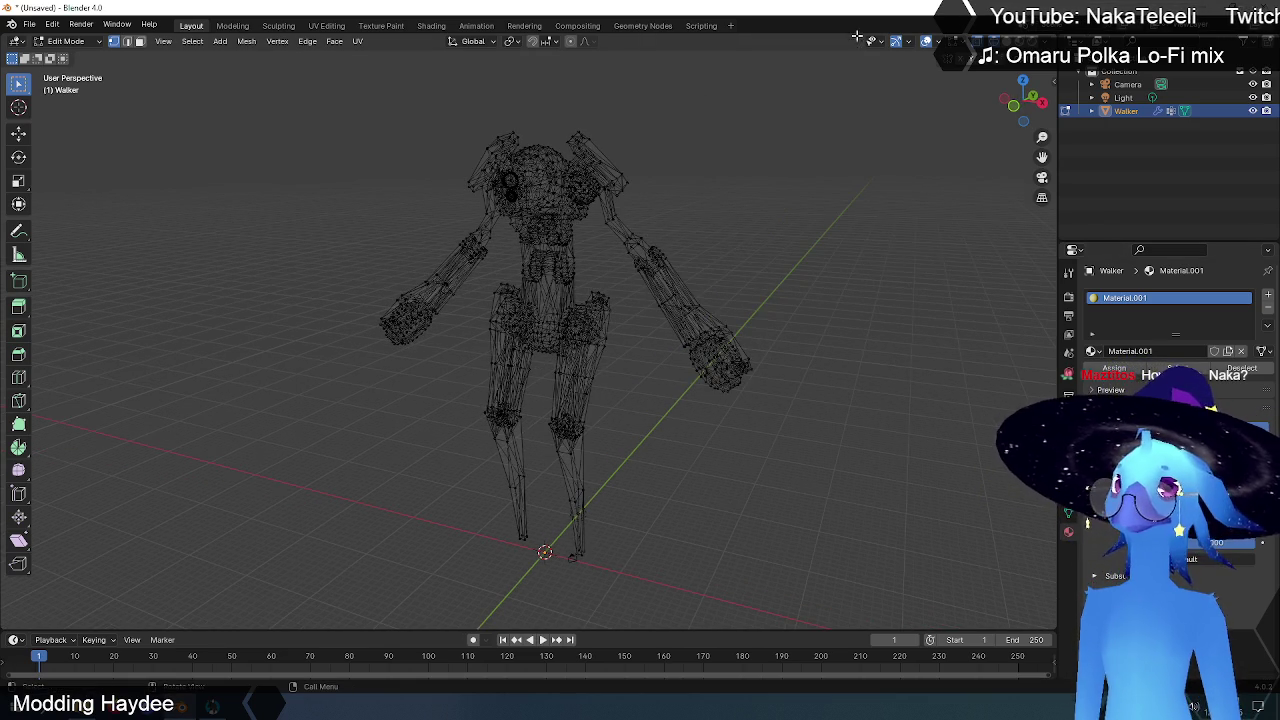
key(shift+z)
key(a)
middle_drag(729, 208, 751, 203)
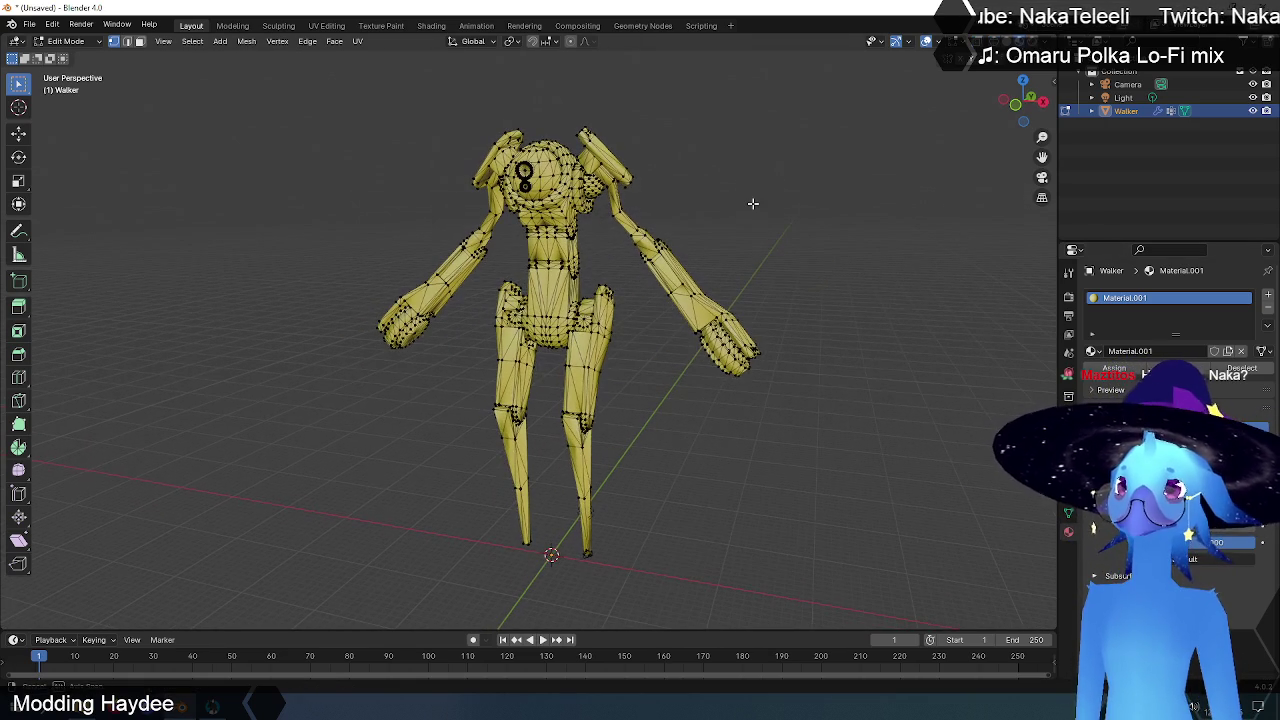
click(1200, 428)
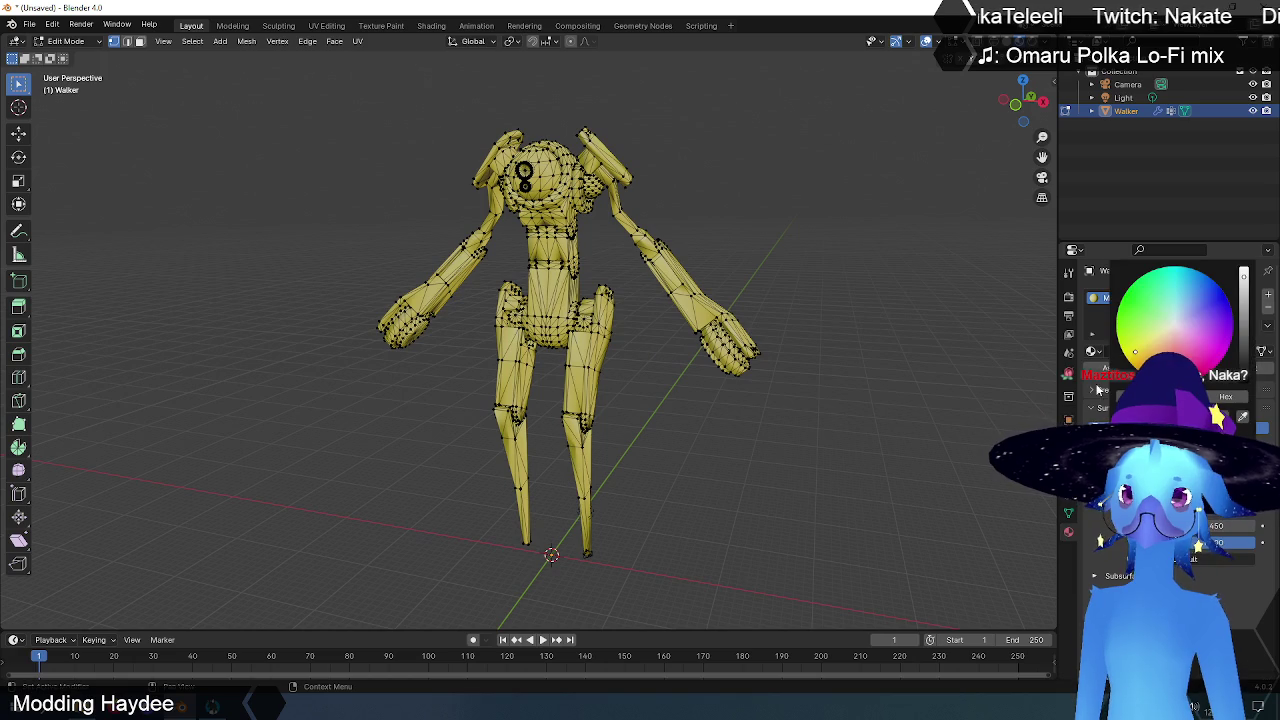
drag(1135, 352, 1150, 385)
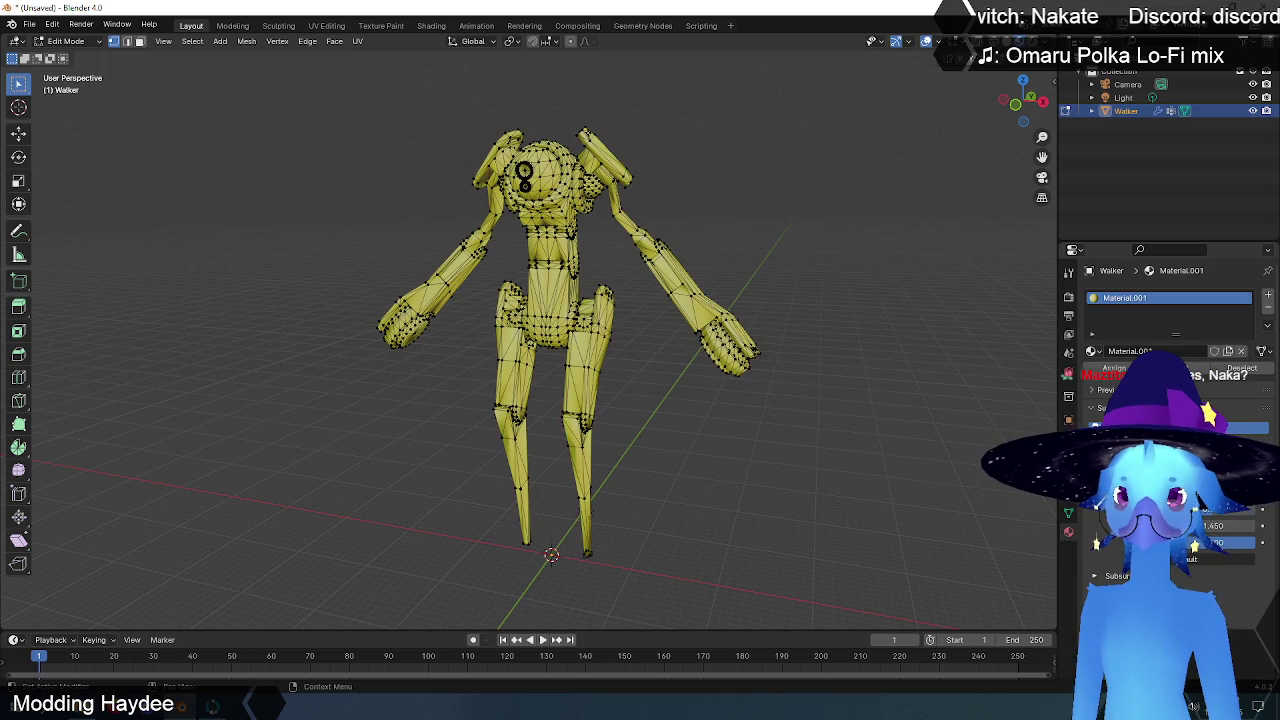
middle_drag(714, 371, 714, 386)
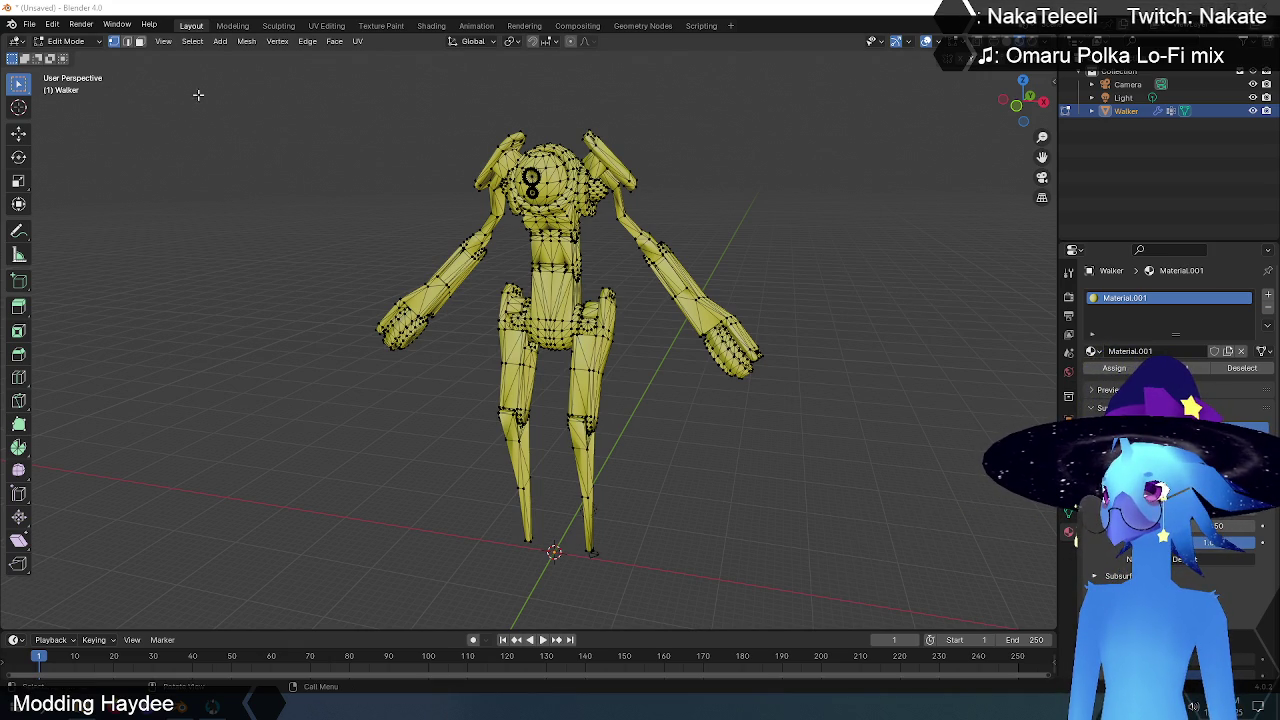
click(70, 41)
- Return the Walker to Object Mode and show its vertex groups, such as CR_L_Finger03
click(60, 52)
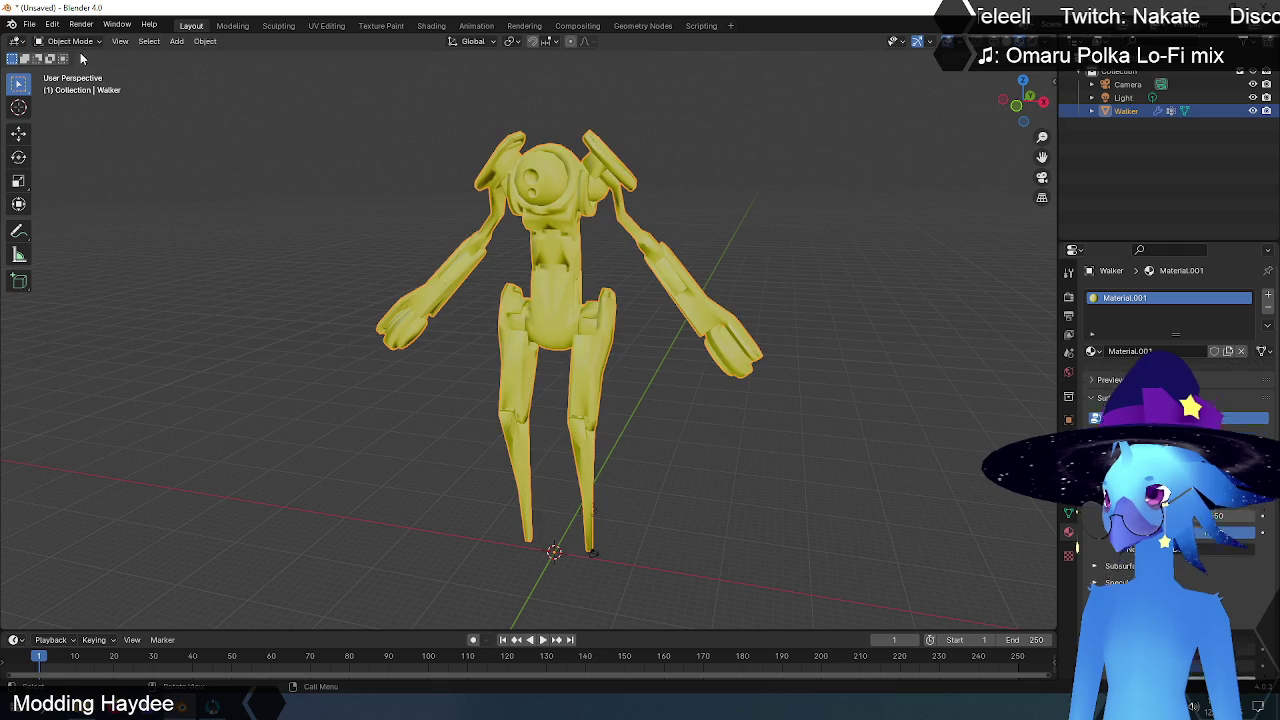
click(480, 179)
click(570, 205)
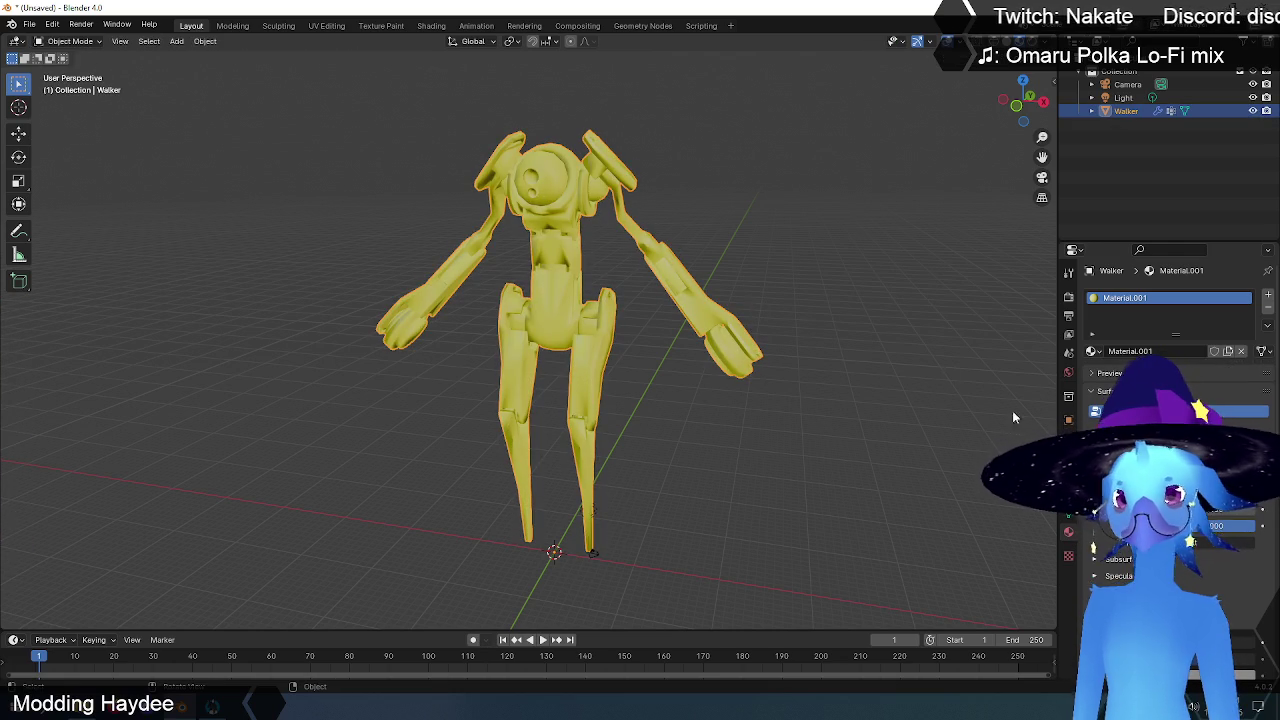
click(1068, 514)
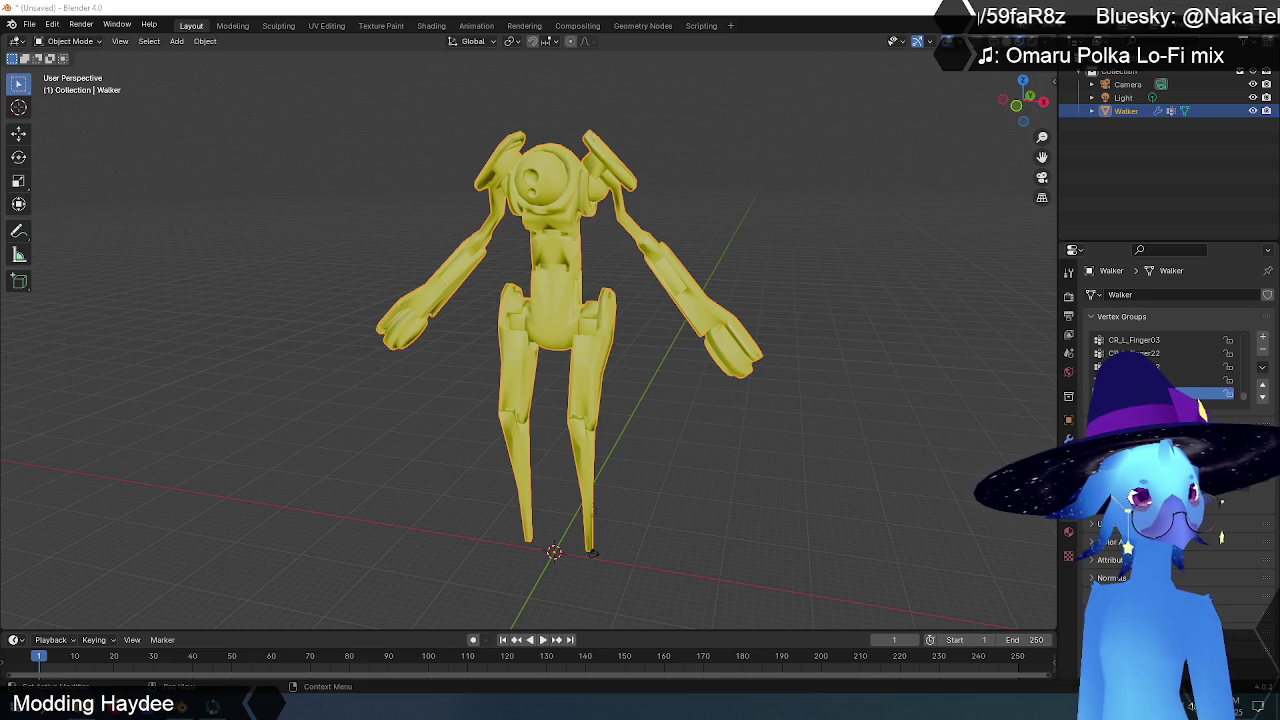
mouse_move(878, 315)
middle_down()
mouse_move(776, 374)
mouse_move(874, 347)
mouse_move(992, 348)
mouse_move(667, 378)
mouse_move(965, 380)
mouse_move(1042, 358)
mouse_move(787, 380)
mouse_move(758, 371)
middle_up()
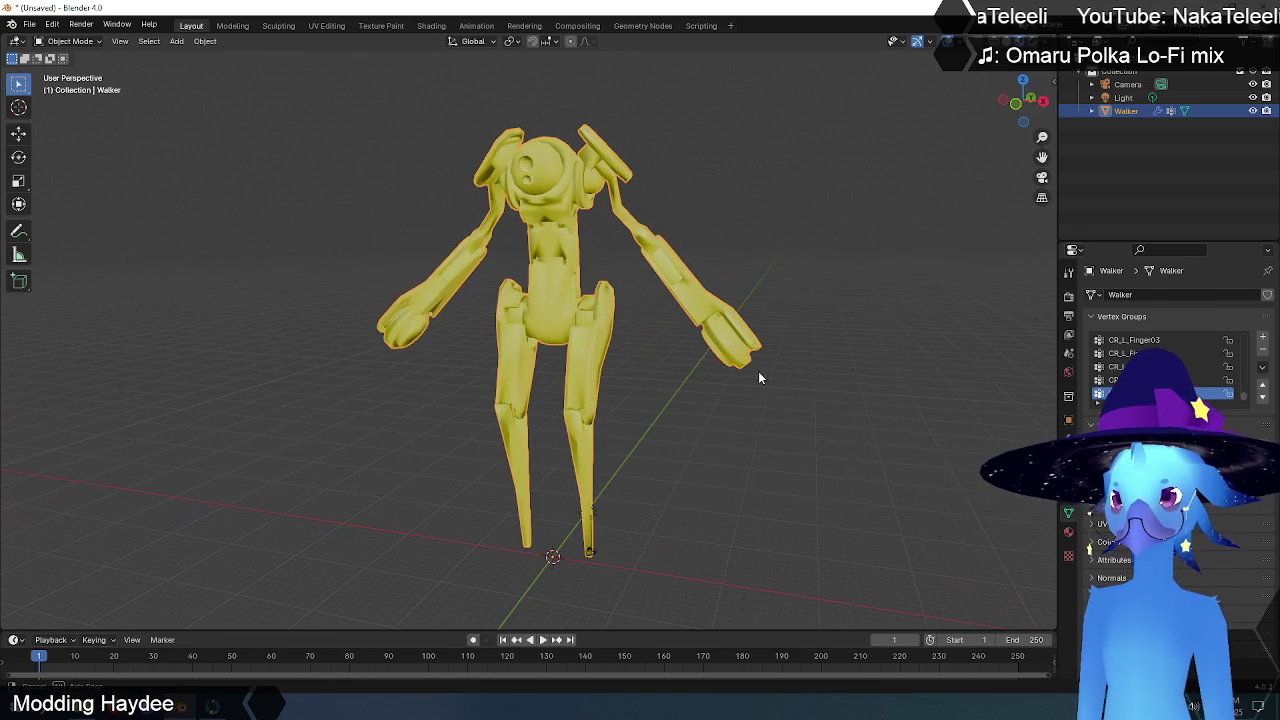
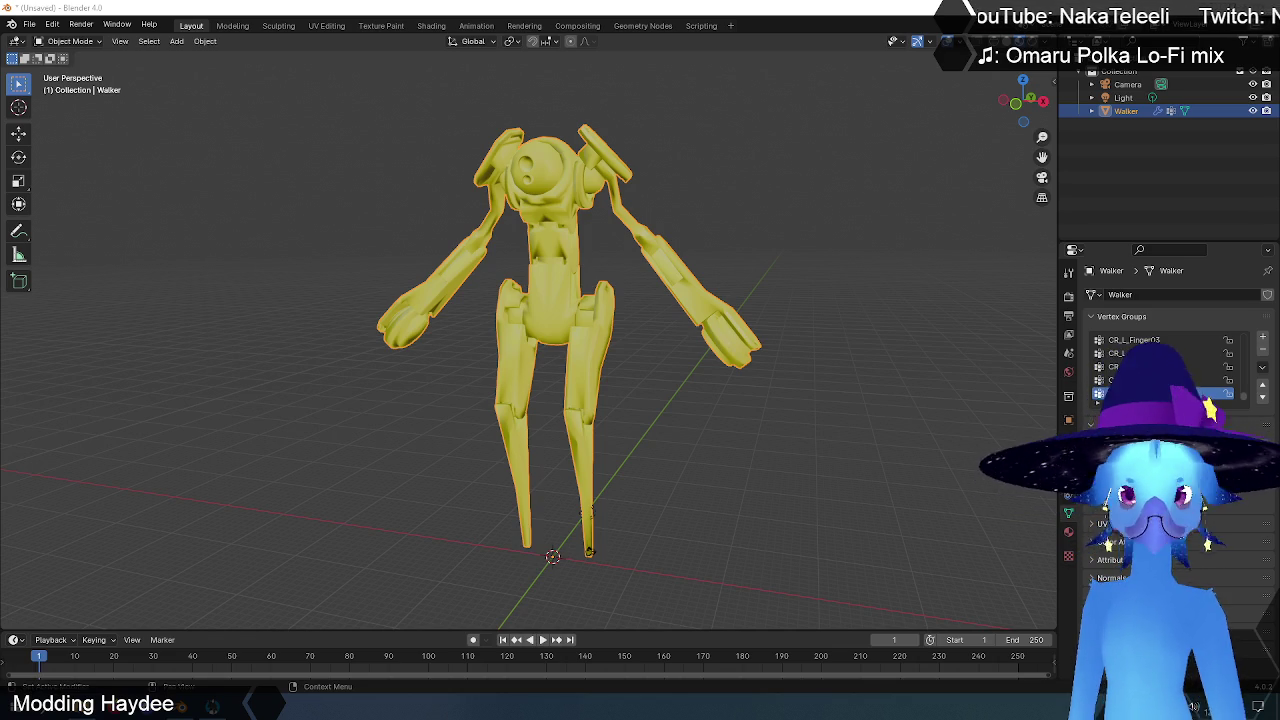
- Deselect the Walker mesh, inspect its Material.001 settings, and quit Blender
click(29, 24)
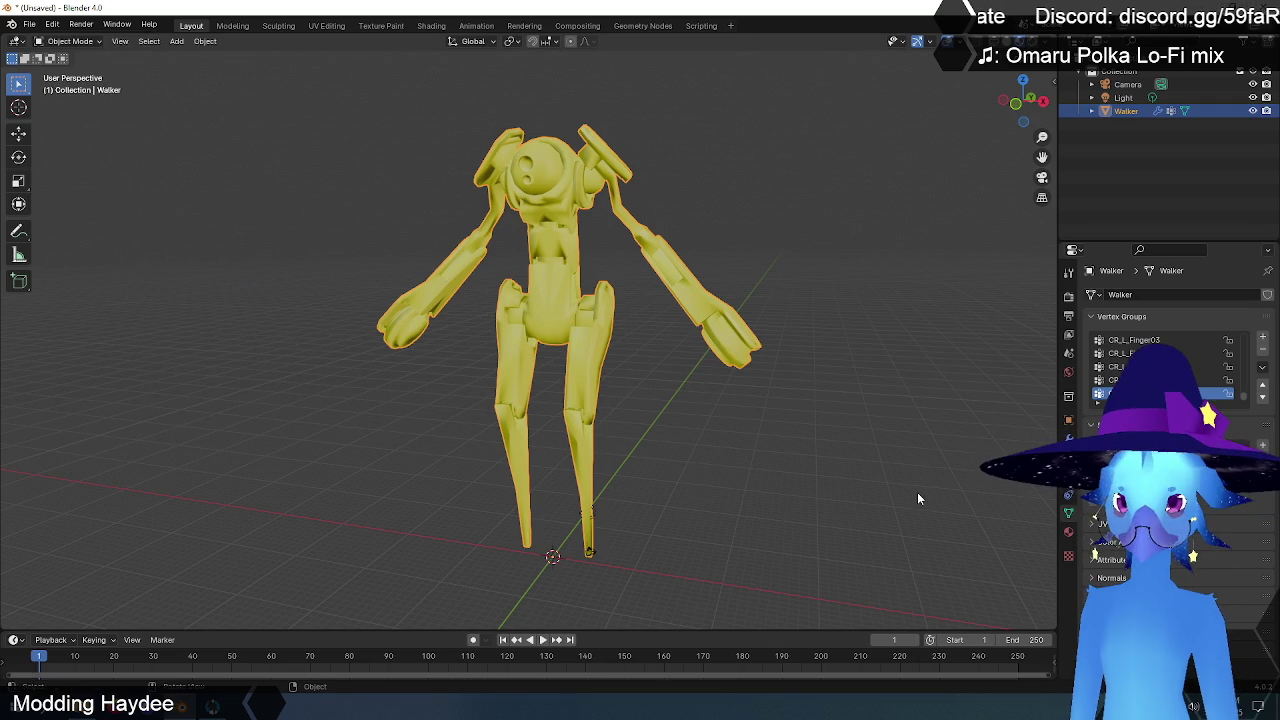
click(917, 497)
click(1068, 533)
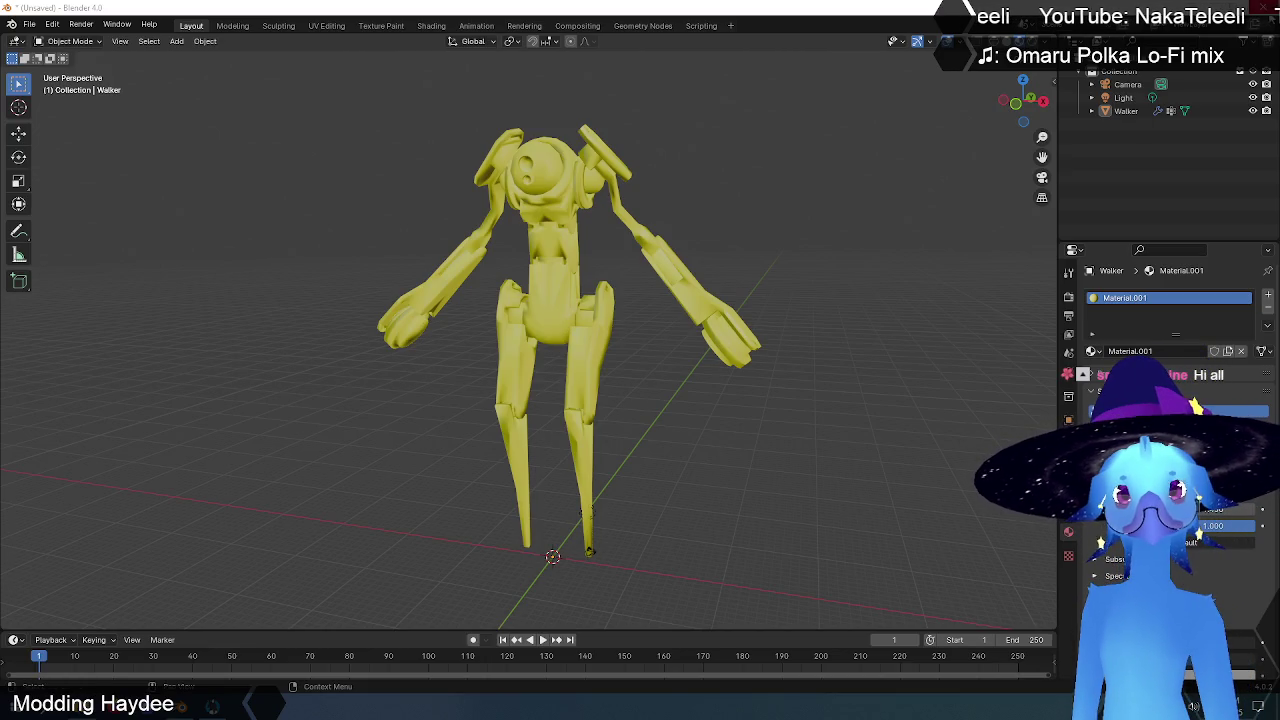
key(ctrl+q)
- Close Blender without saving and tilt the Walker model view in Haydee Edith
click(661, 379)
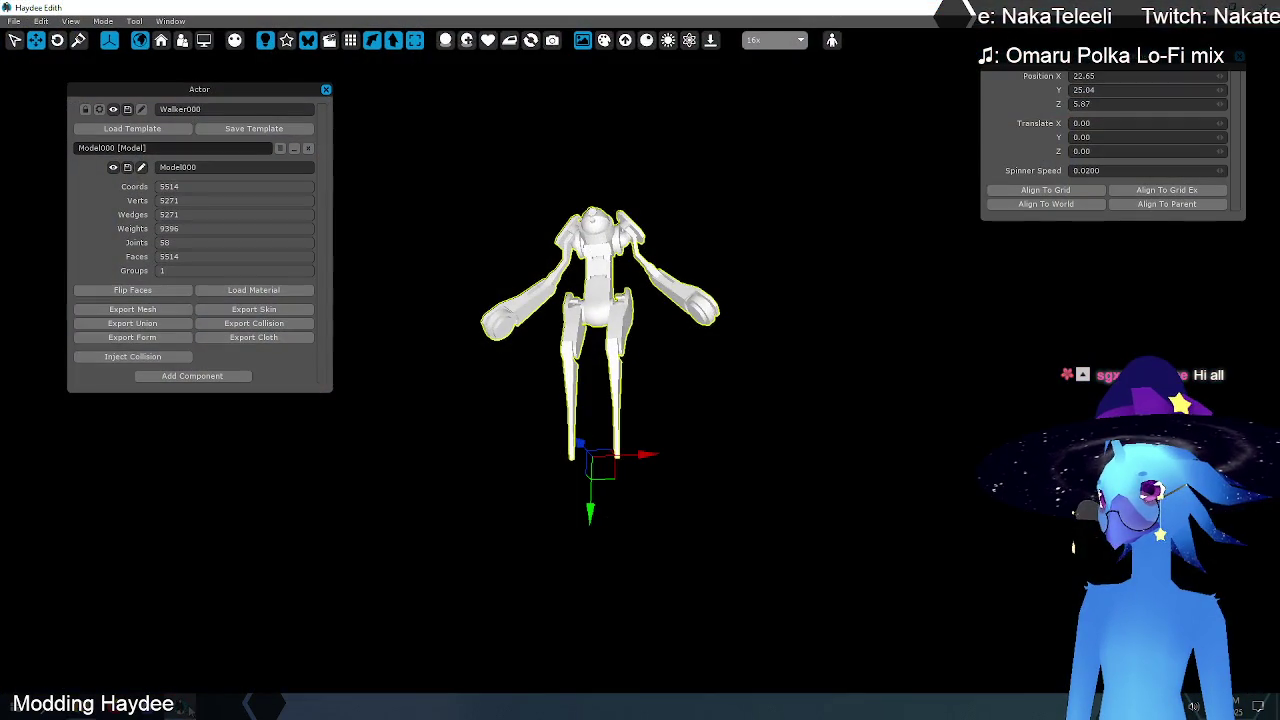
middle_drag(540, 180, 538, 280)
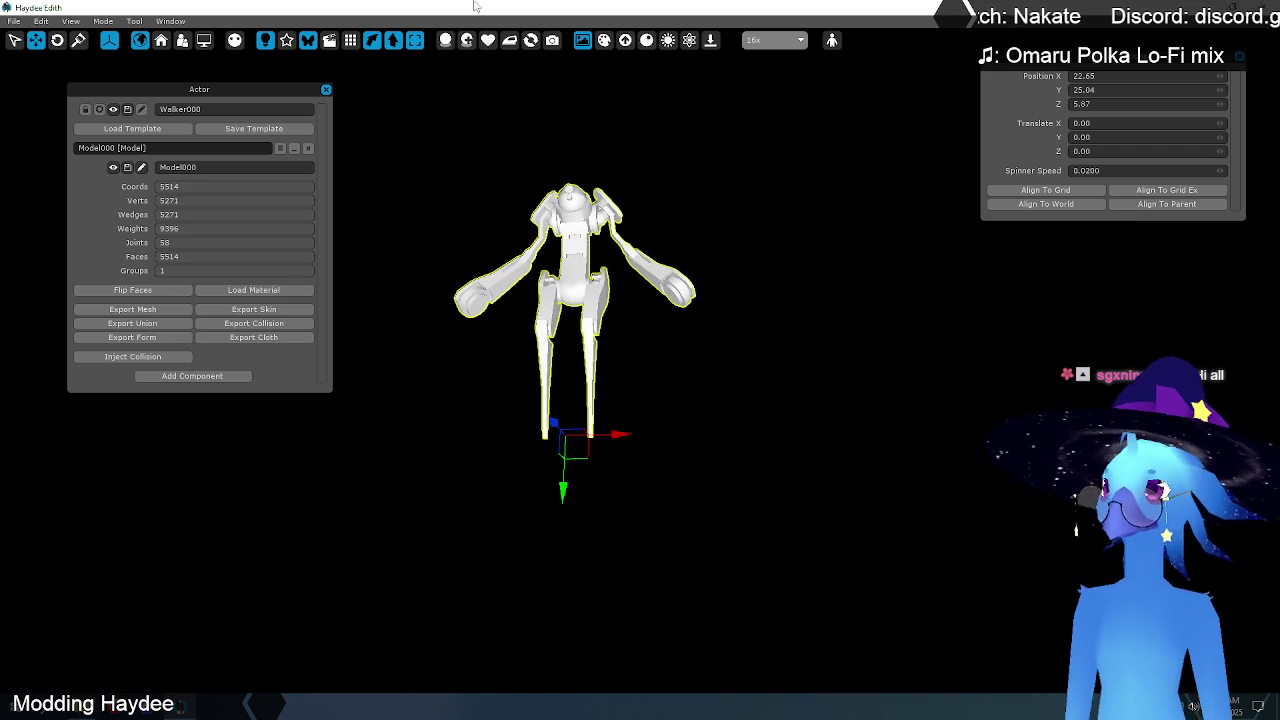
click(134, 21)
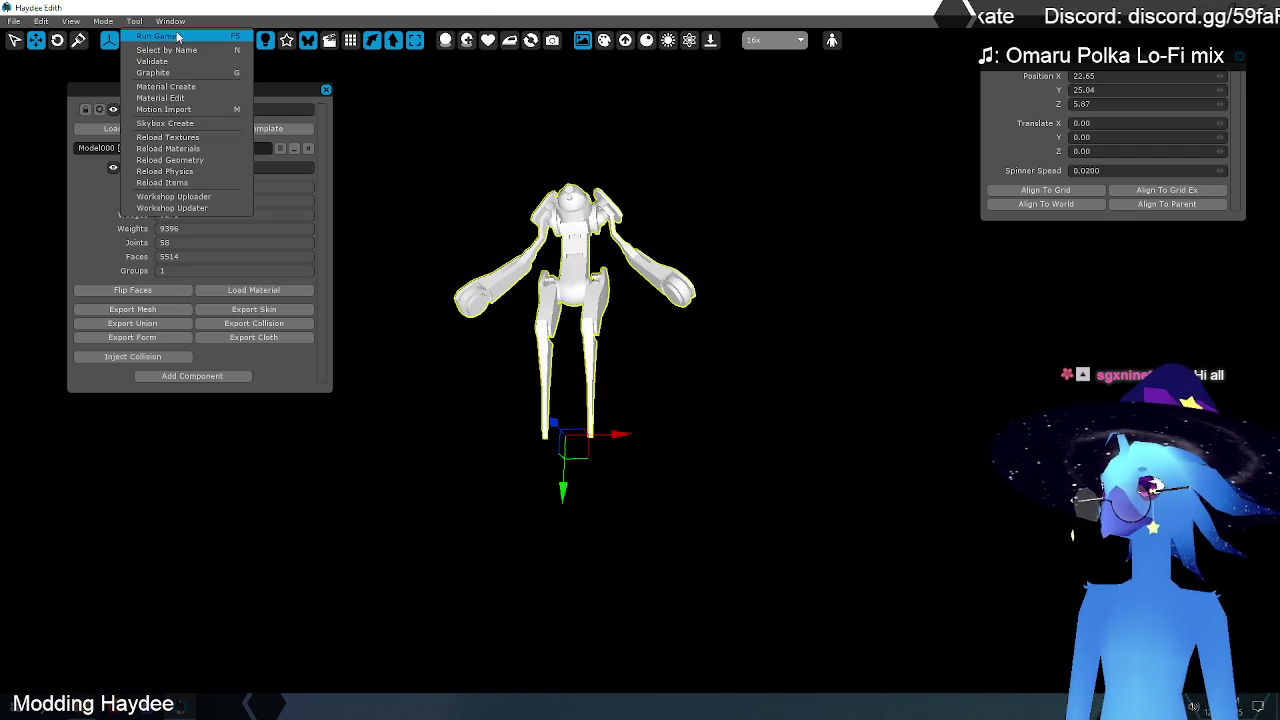
- Start a new material and set Walker.mesh as its mesh
click(170, 87)
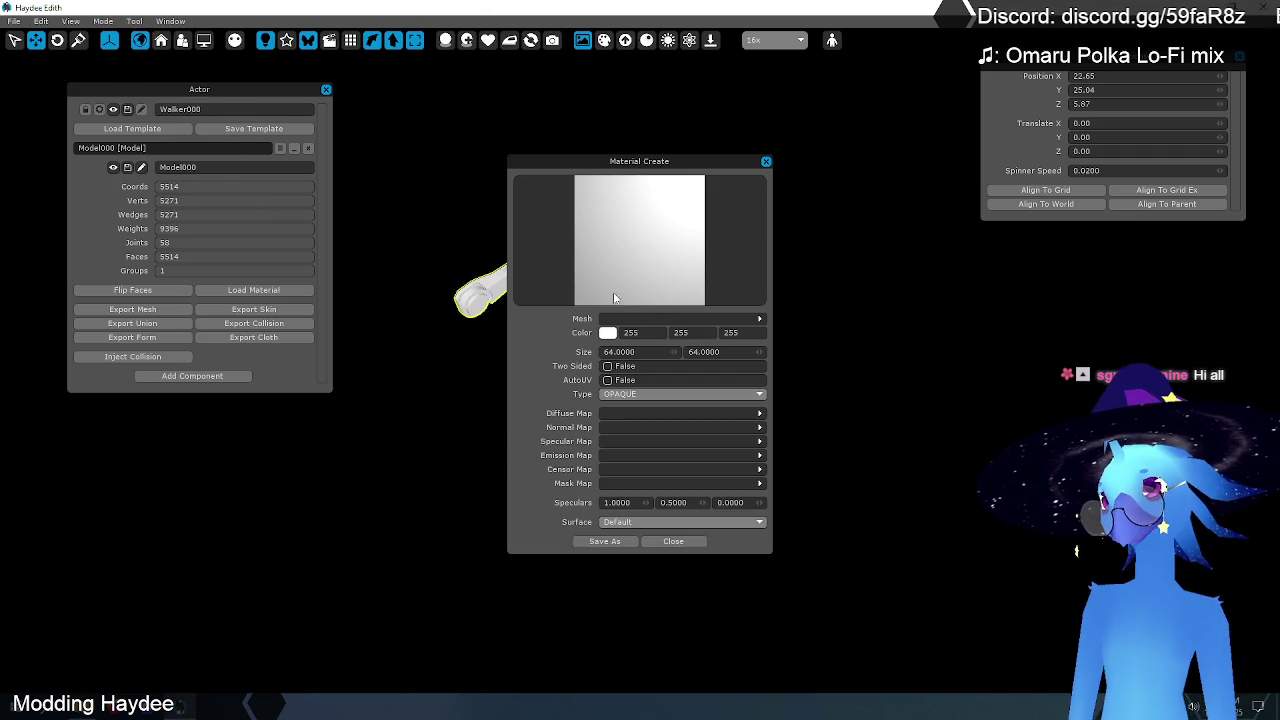
click(750, 320)
click(300, 262)
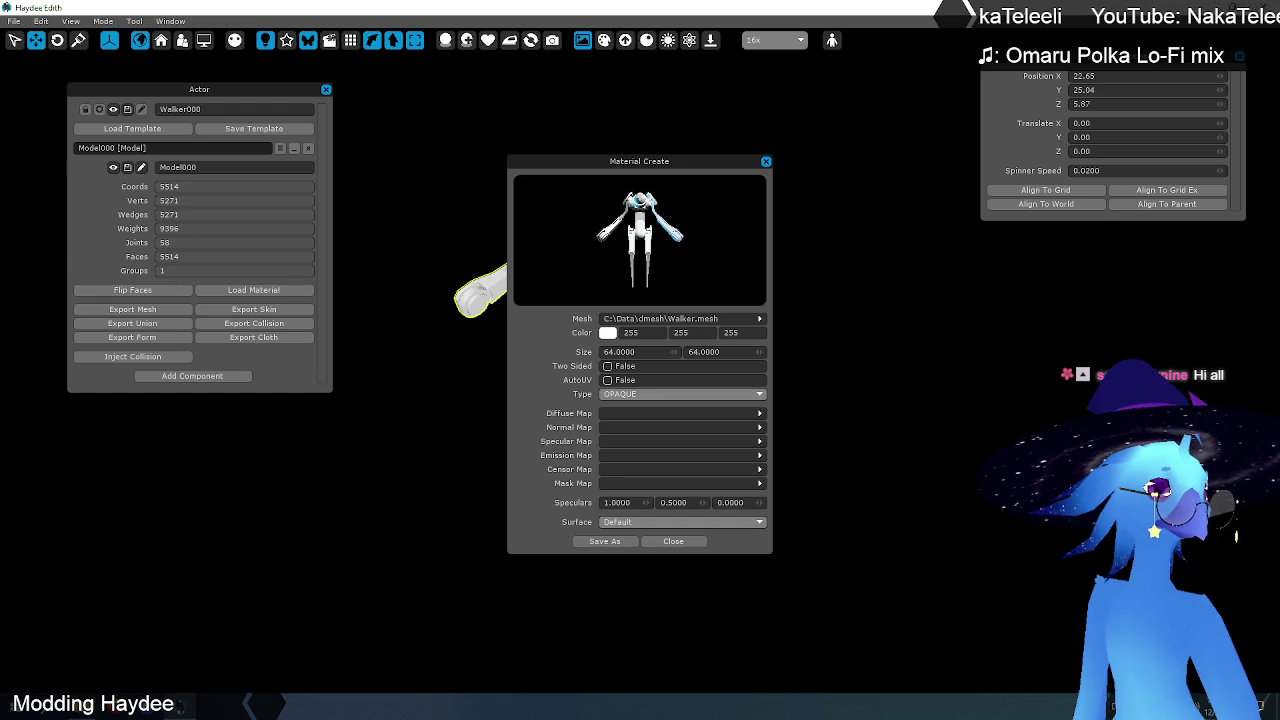
- Assign C:\Data\dmesh\Walker_D.png as the material's diffuse map
click(670, 413)
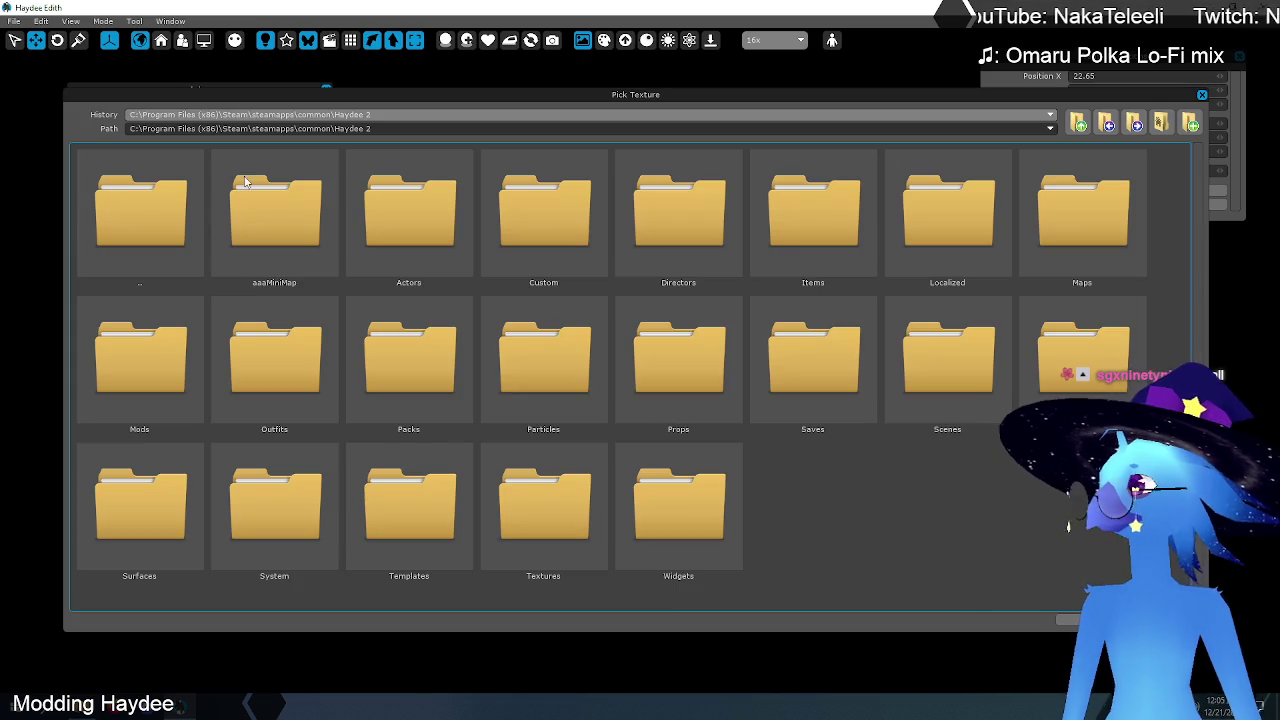
click(1078, 123)
click(1078, 123)
click(1078, 123)
click(1078, 123)
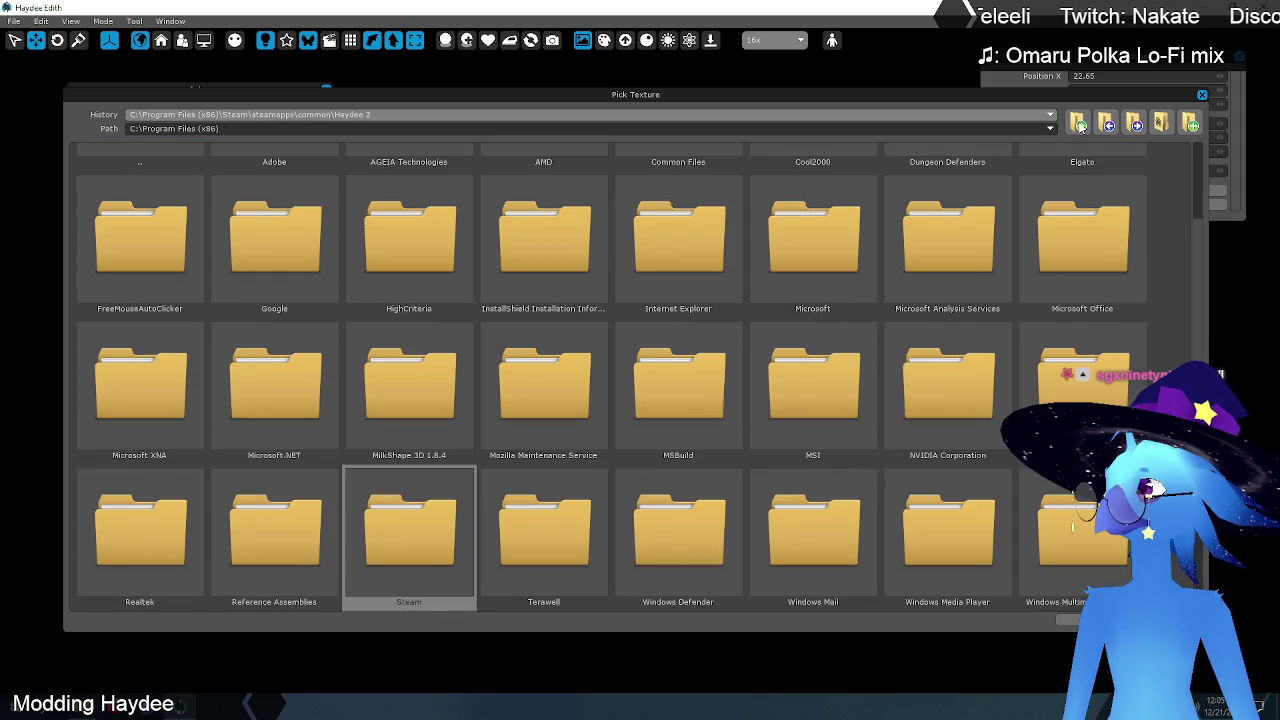
click(1078, 123)
click(1078, 123)
double_click(684, 226)
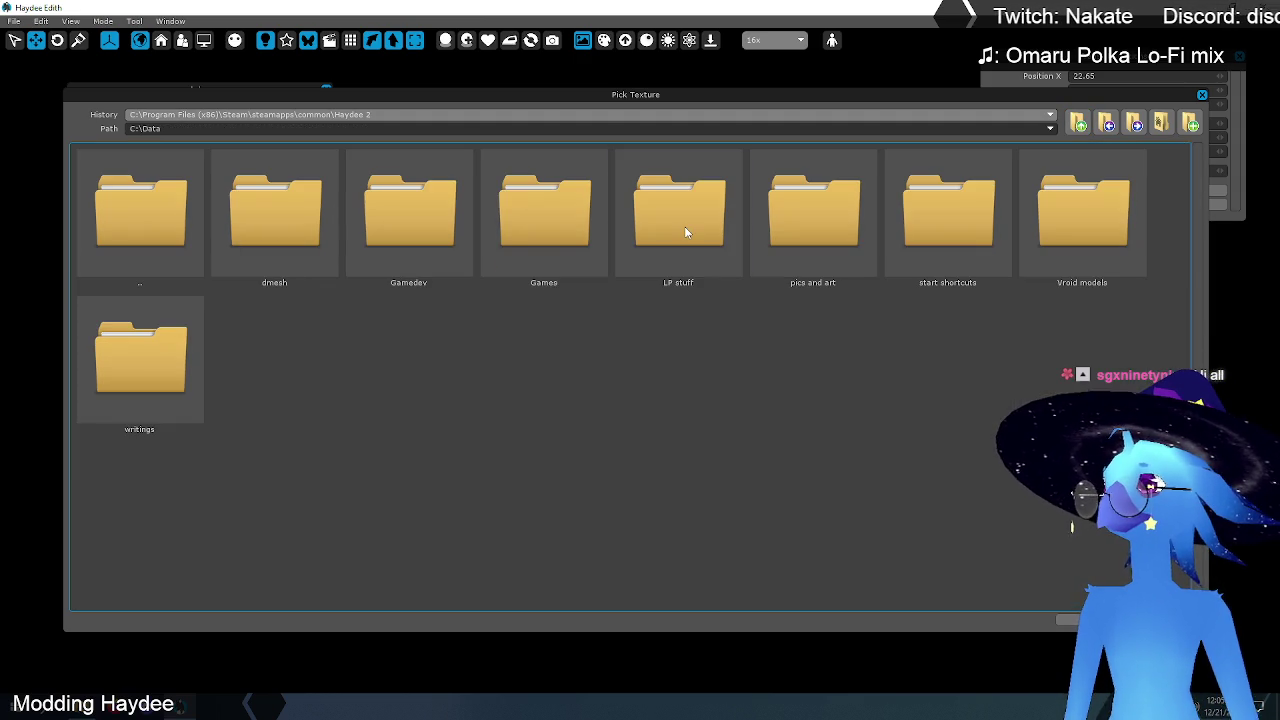
double_click(296, 238)
double_click(276, 230)
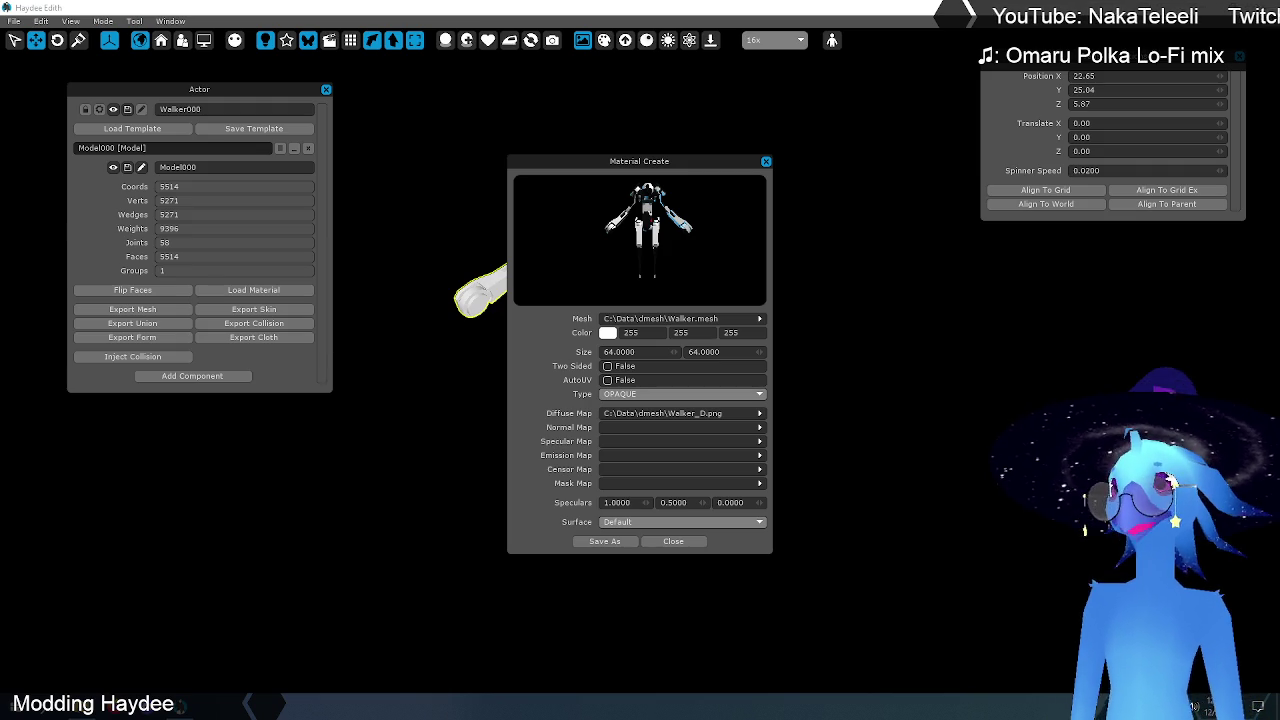
- Close Material Create, overwrite Walker.mesh in the dmesh folder via Export Mesh, and start Blender
click(673, 541)
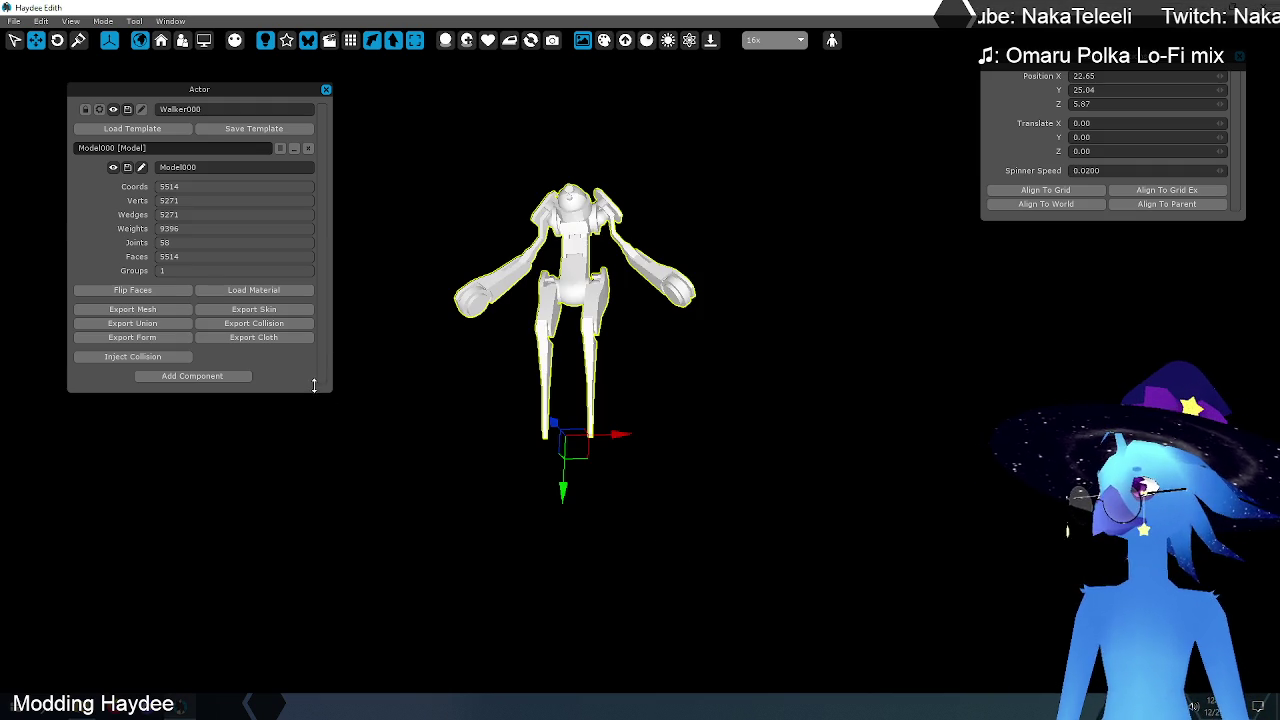
click(131, 309)
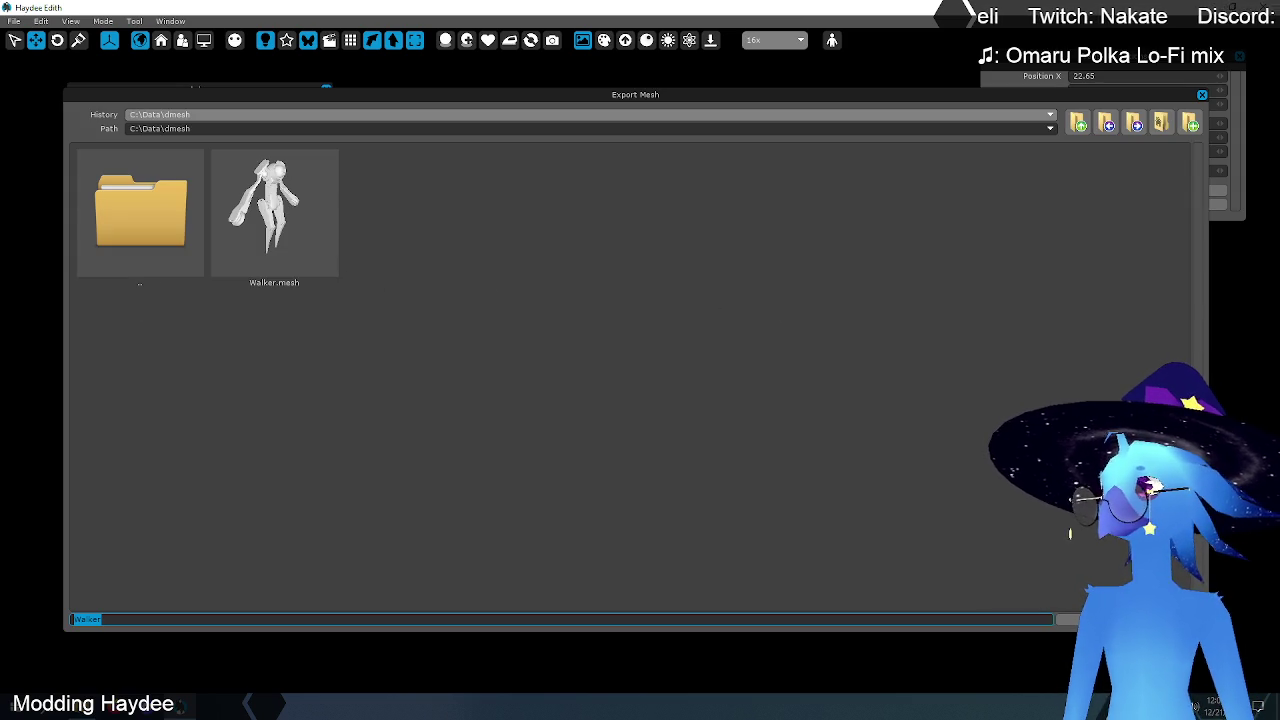
key(Return)
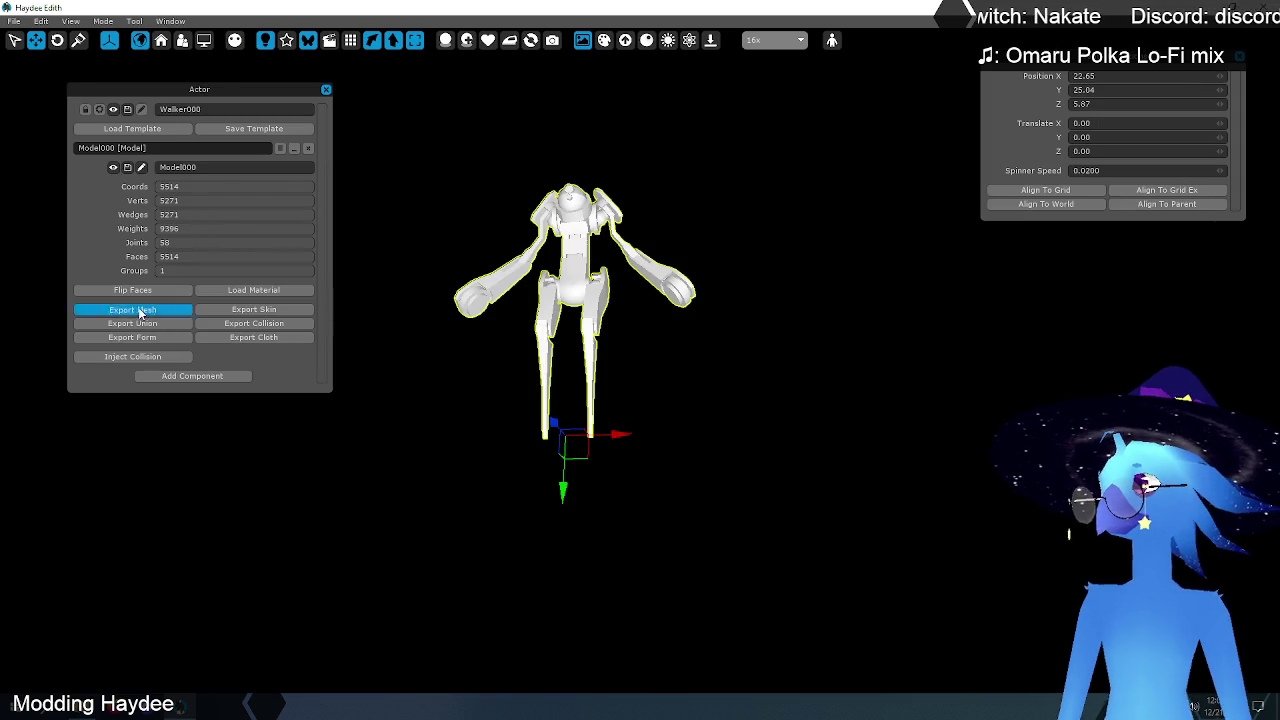
click(132, 309)
click(305, 237)
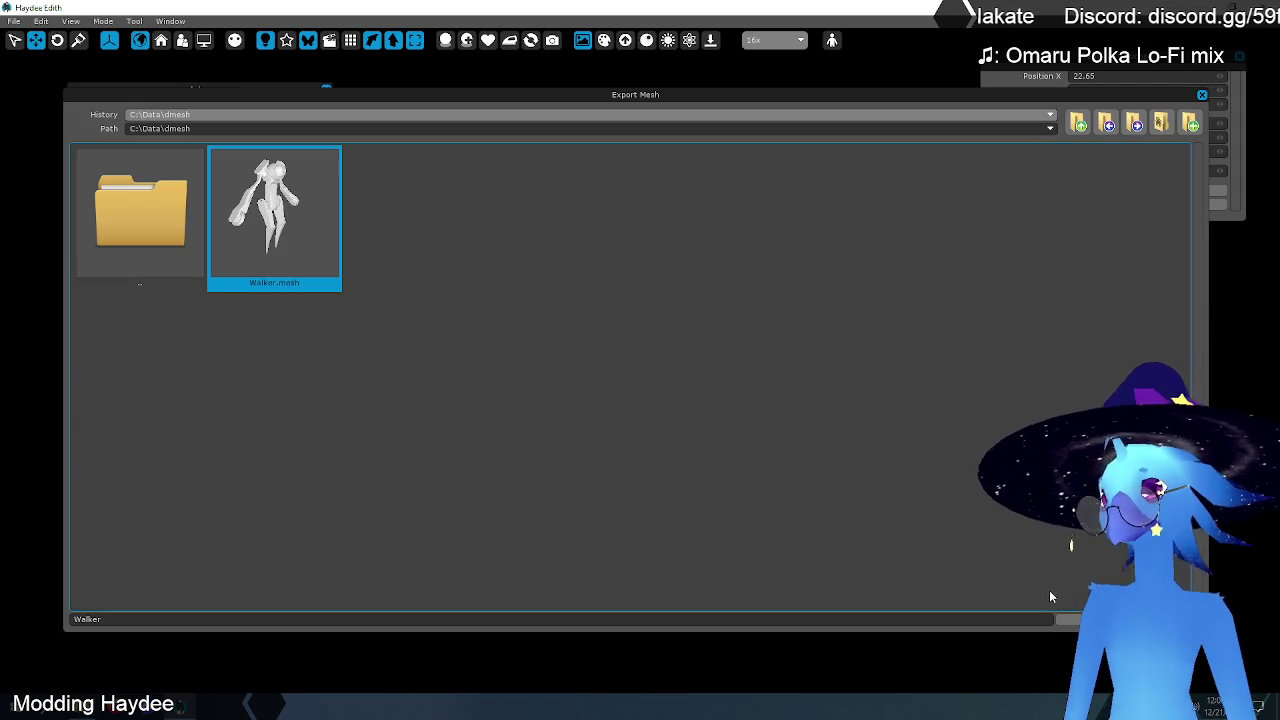
key(Return)
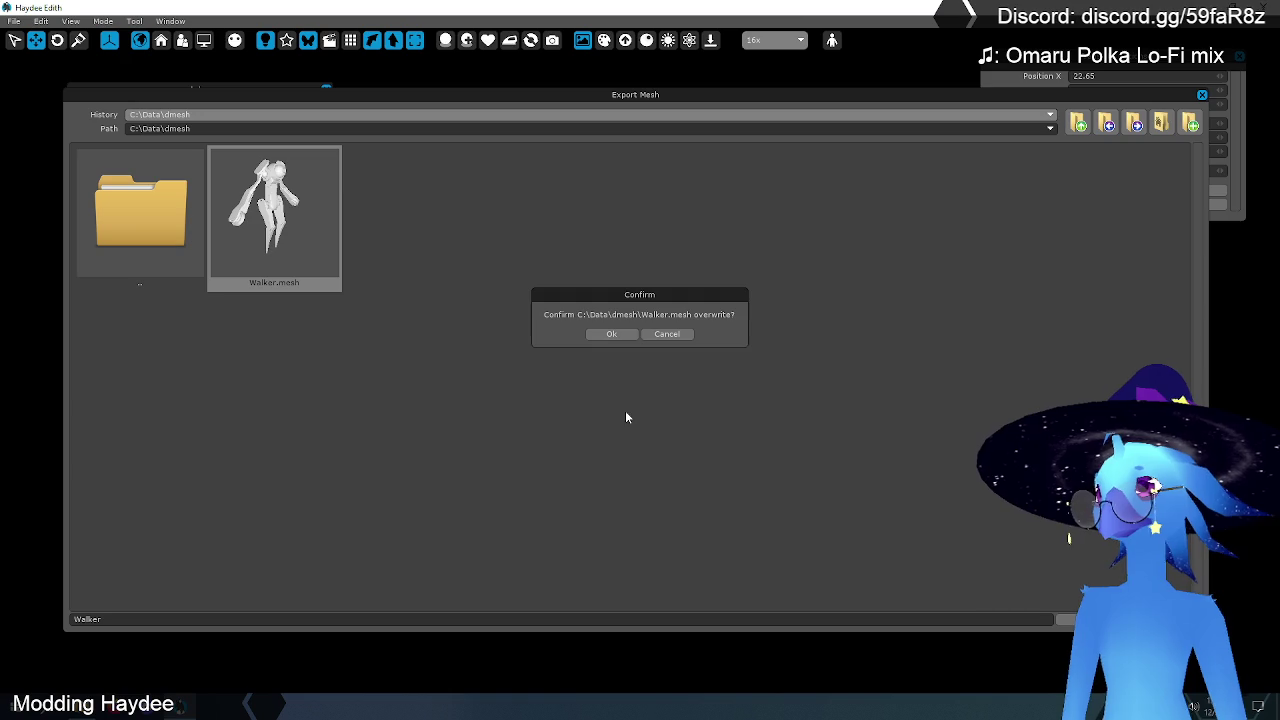
click(621, 336)
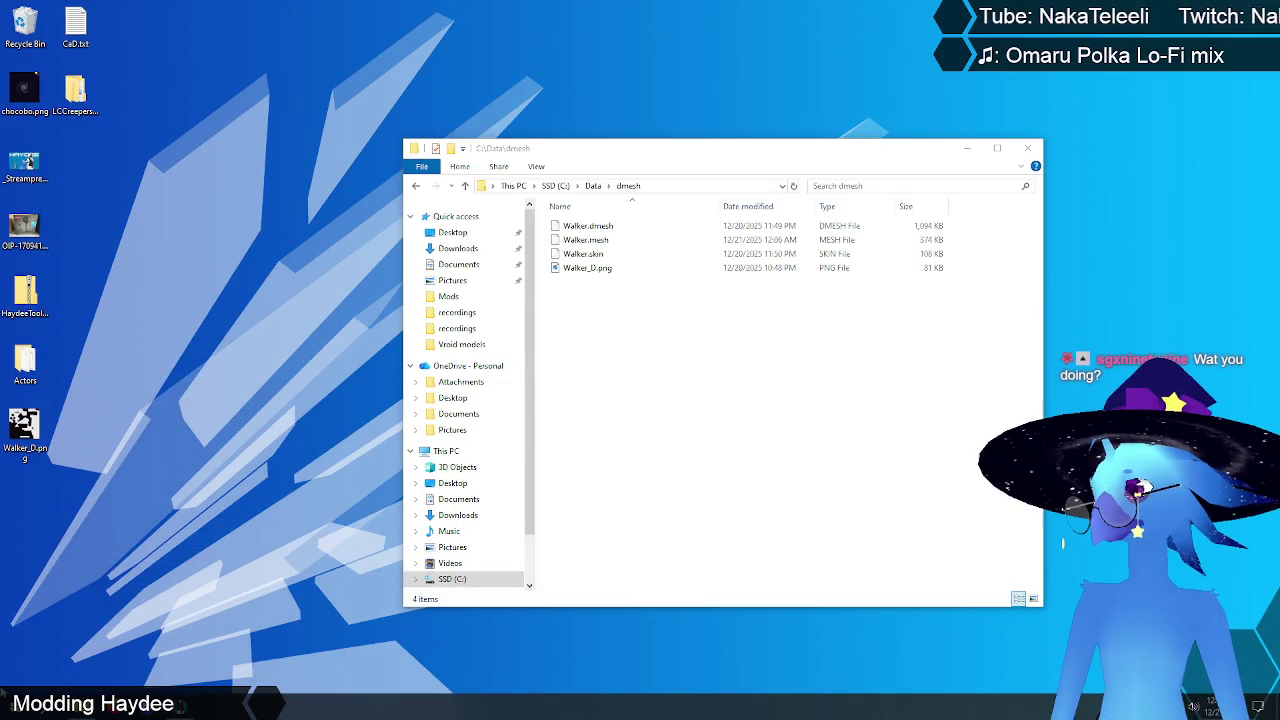
key(super)
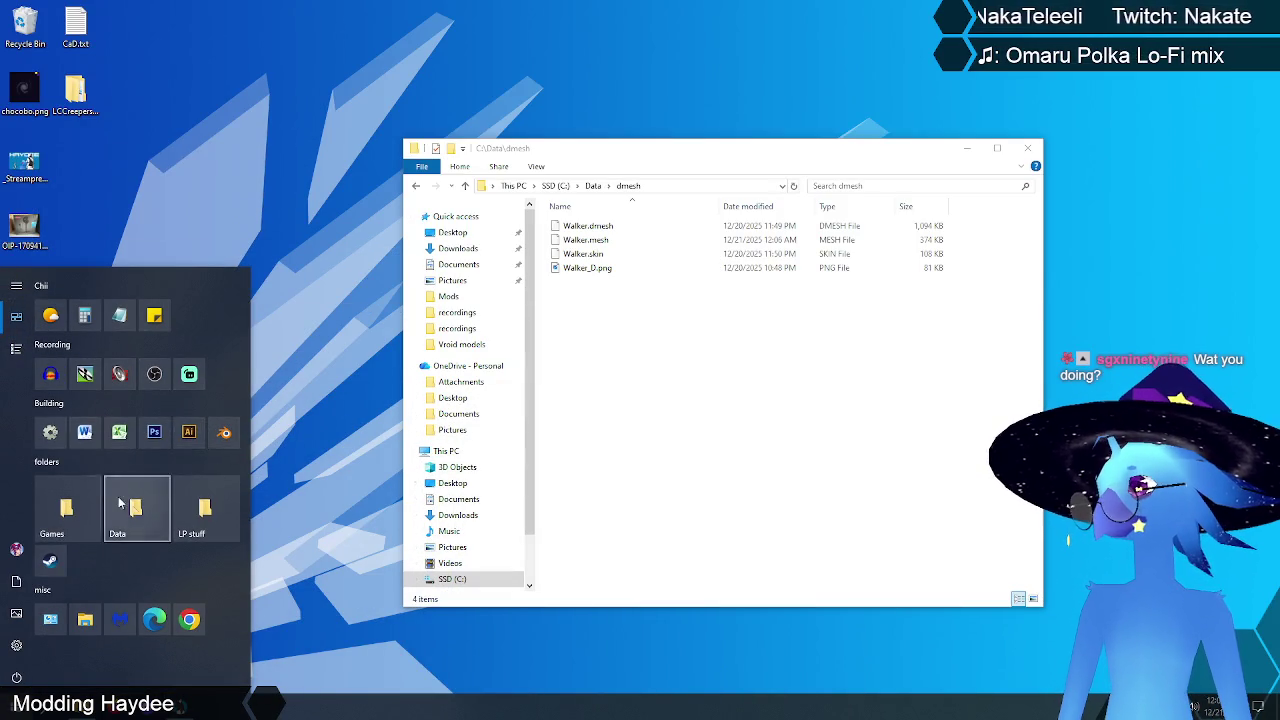
click(216, 444)
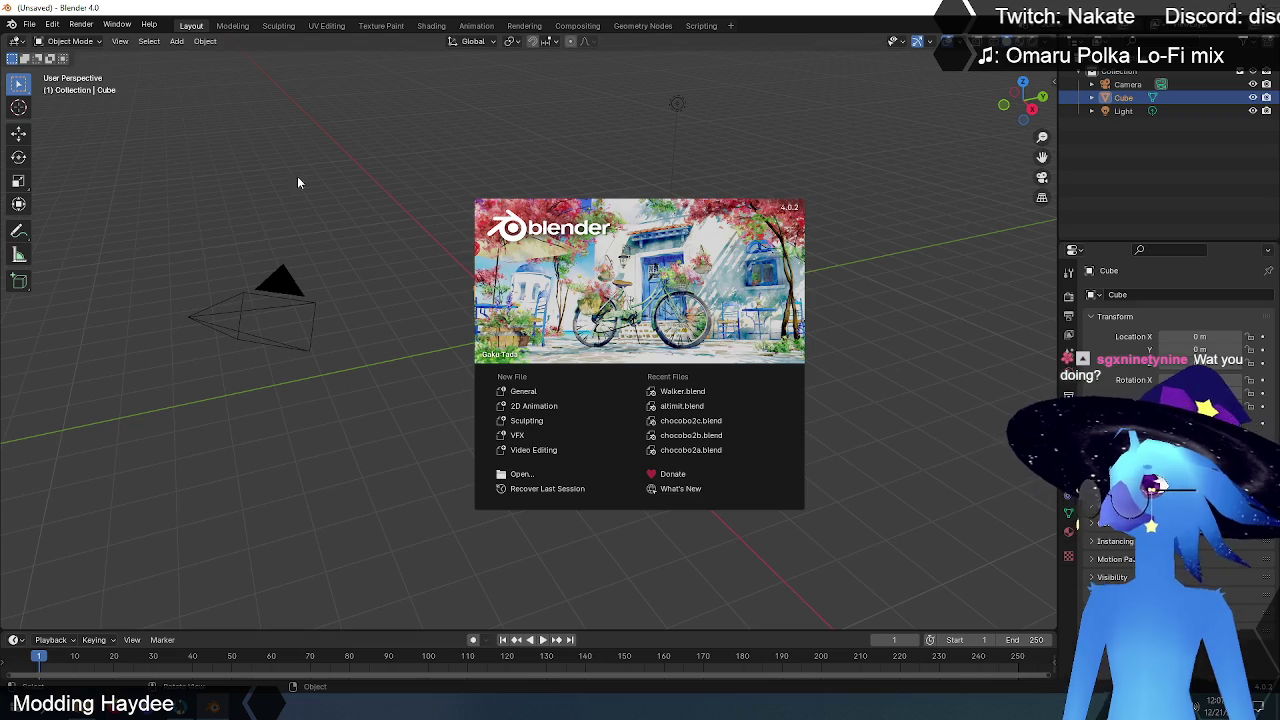
- Delete the default cube and import C:\Data\dmesh\Walker.mesh with the Haydee importer
click(352, 282)
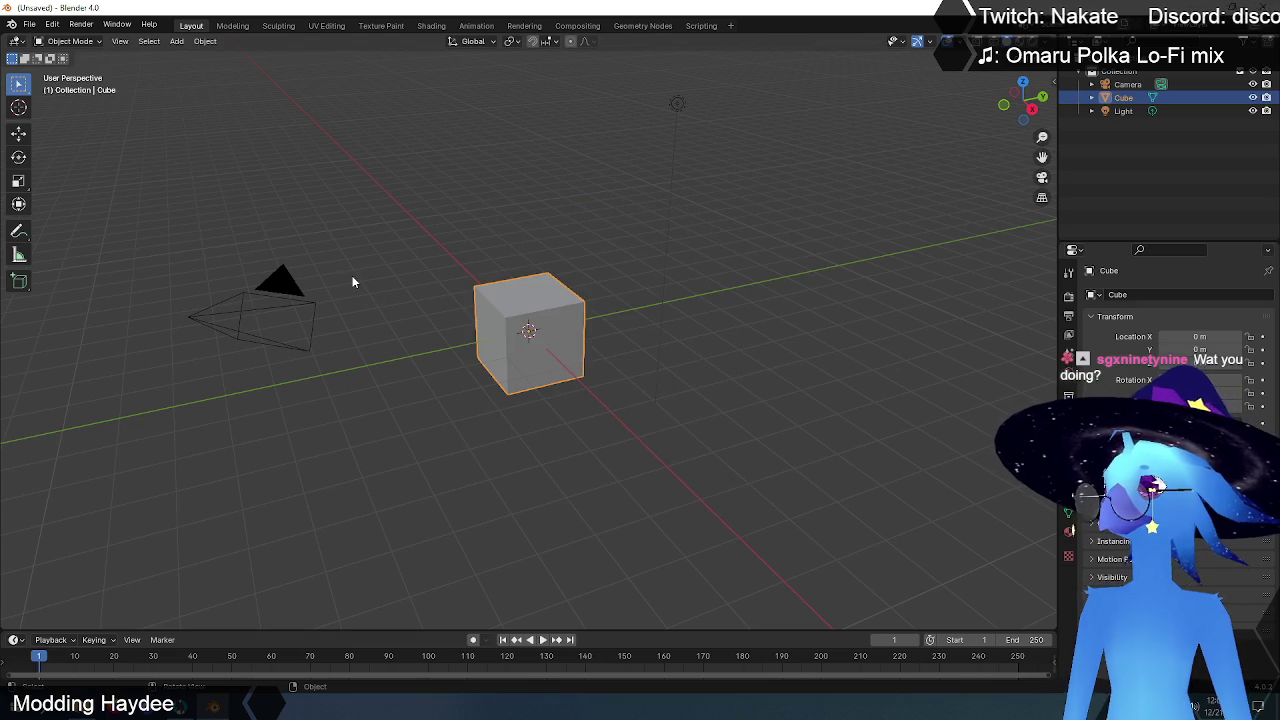
key(Delete)
click(30, 24)
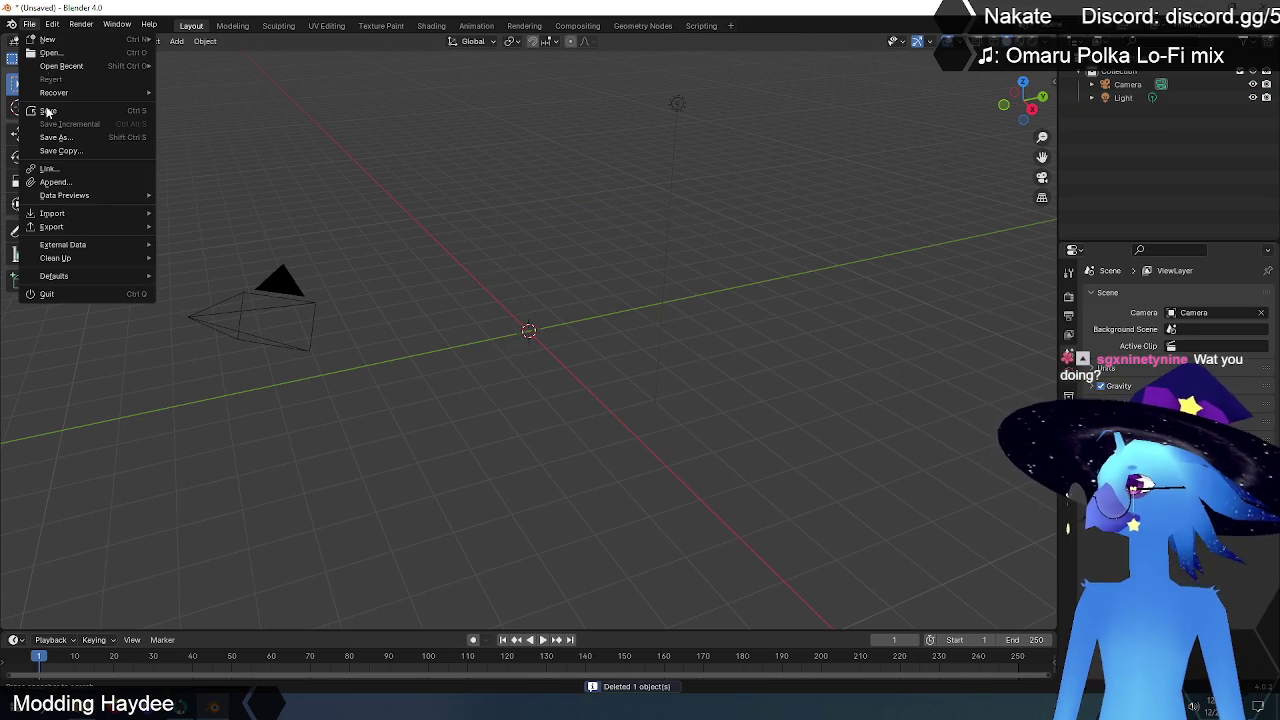
mouse_move(52, 213)
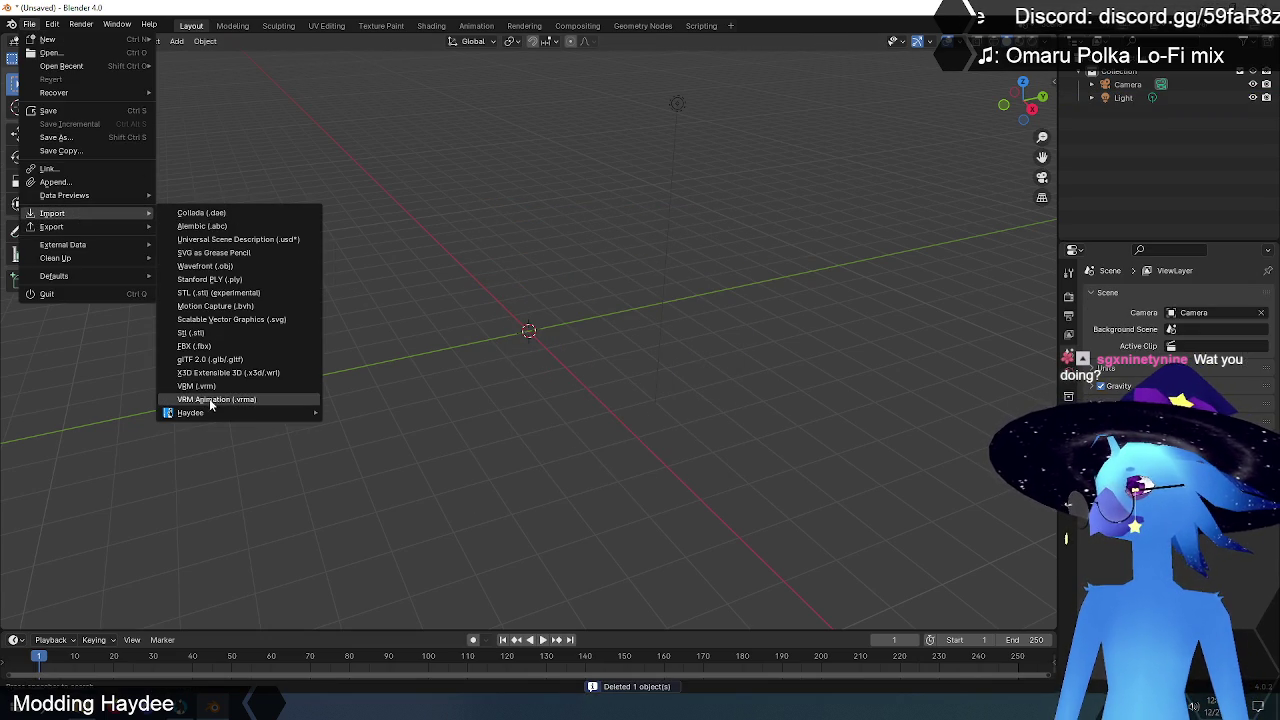
mouse_move(191, 412)
click(396, 414)
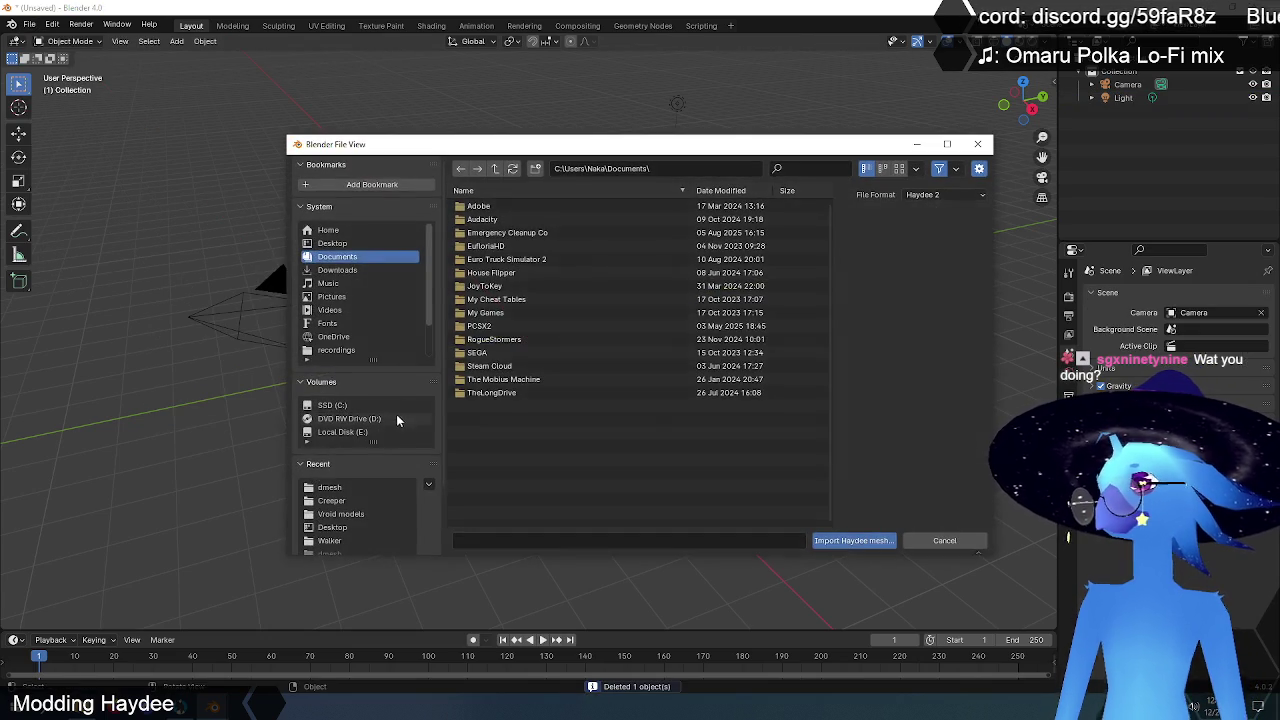
click(332, 405)
click(474, 226)
click(478, 206)
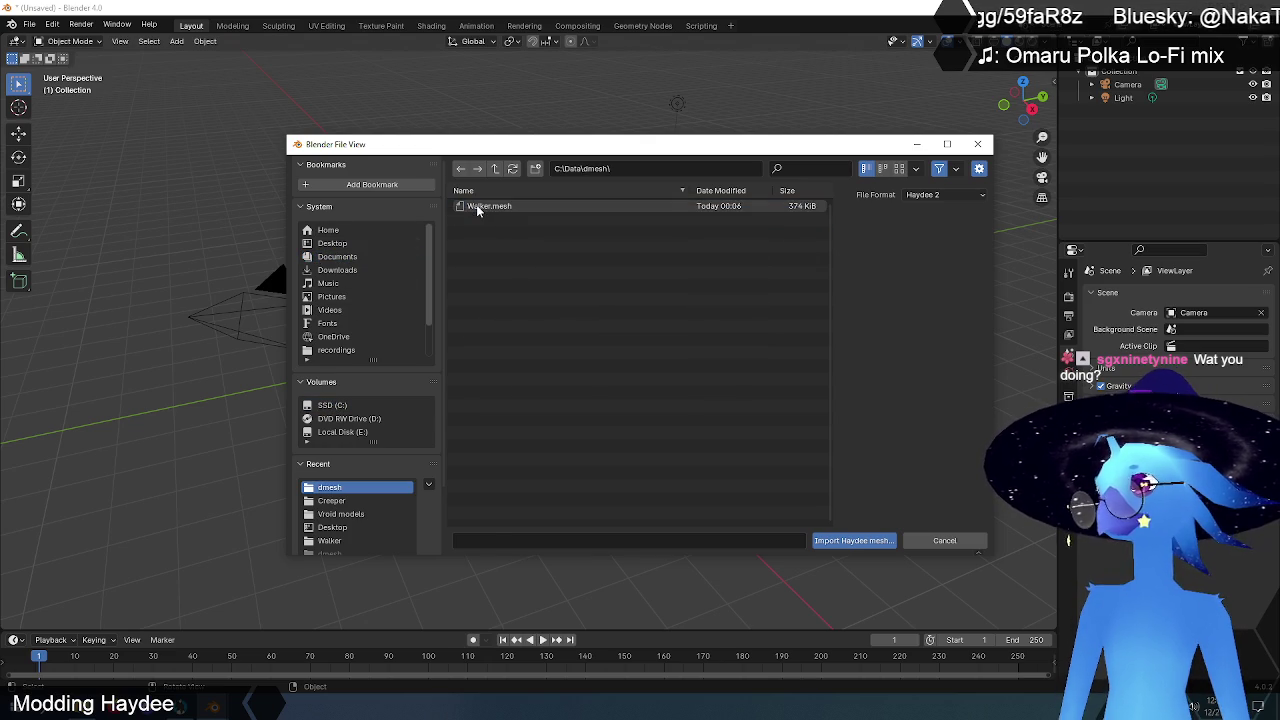
click(478, 206)
click(849, 540)
- Zoom and orbit to a frontal view of the whole imported Walker
scroll(537, 352, down, 3)
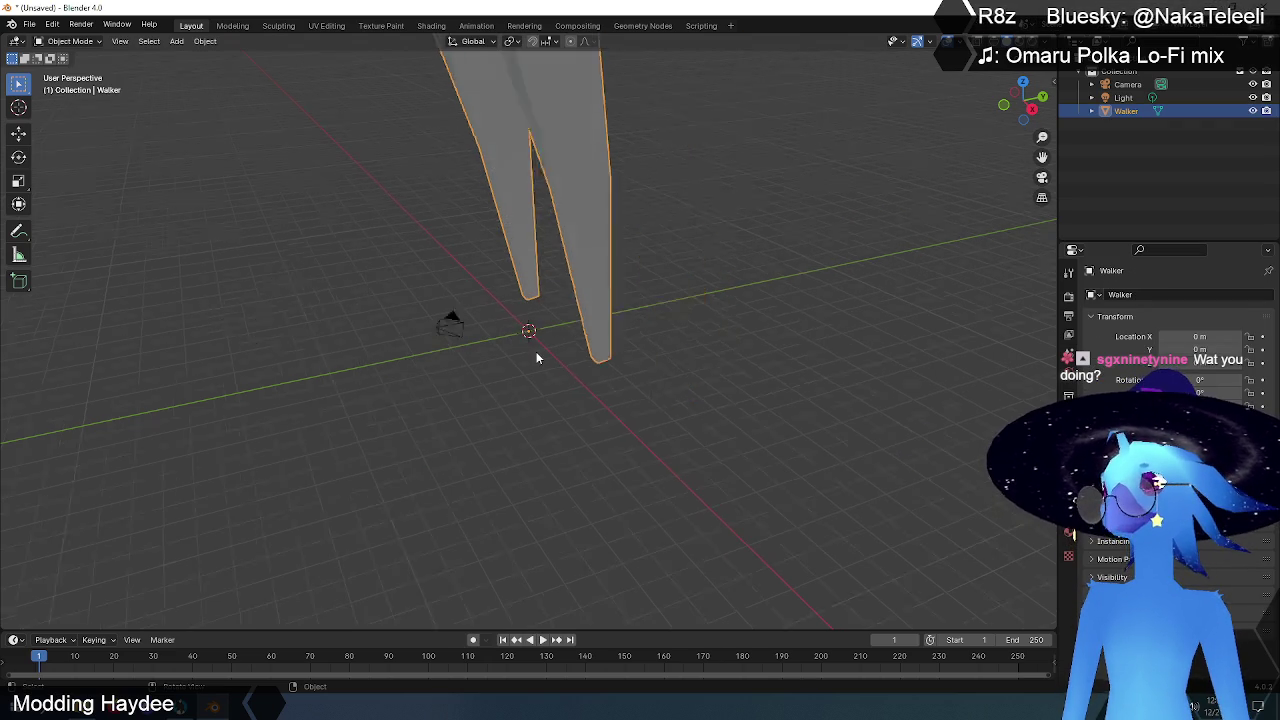
scroll(537, 350, down, 3)
mouse_move(538, 347)
middle_down()
mouse_move(660, 307)
mouse_move(633, 246)
mouse_move(586, 370)
mouse_move(614, 398)
mouse_move(424, 350)
middle_up()
scroll(586, 370, up, 3)
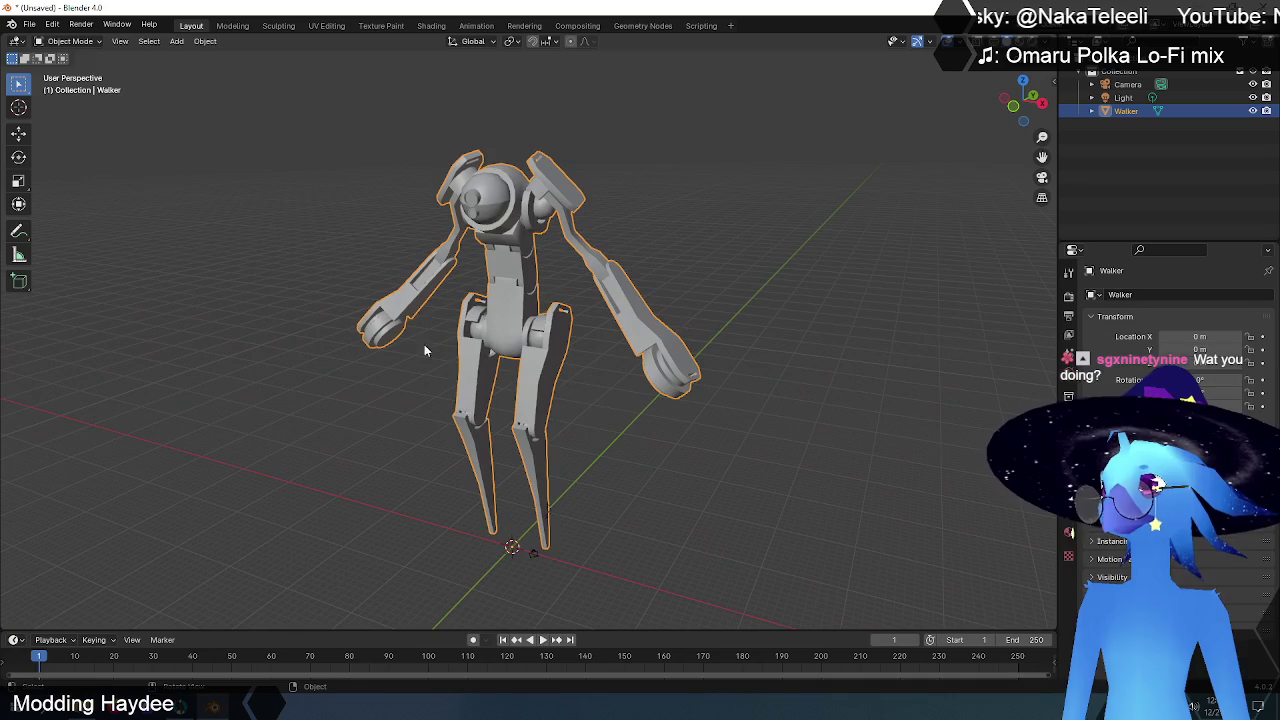
click(29, 23)
mouse_move(52, 227)
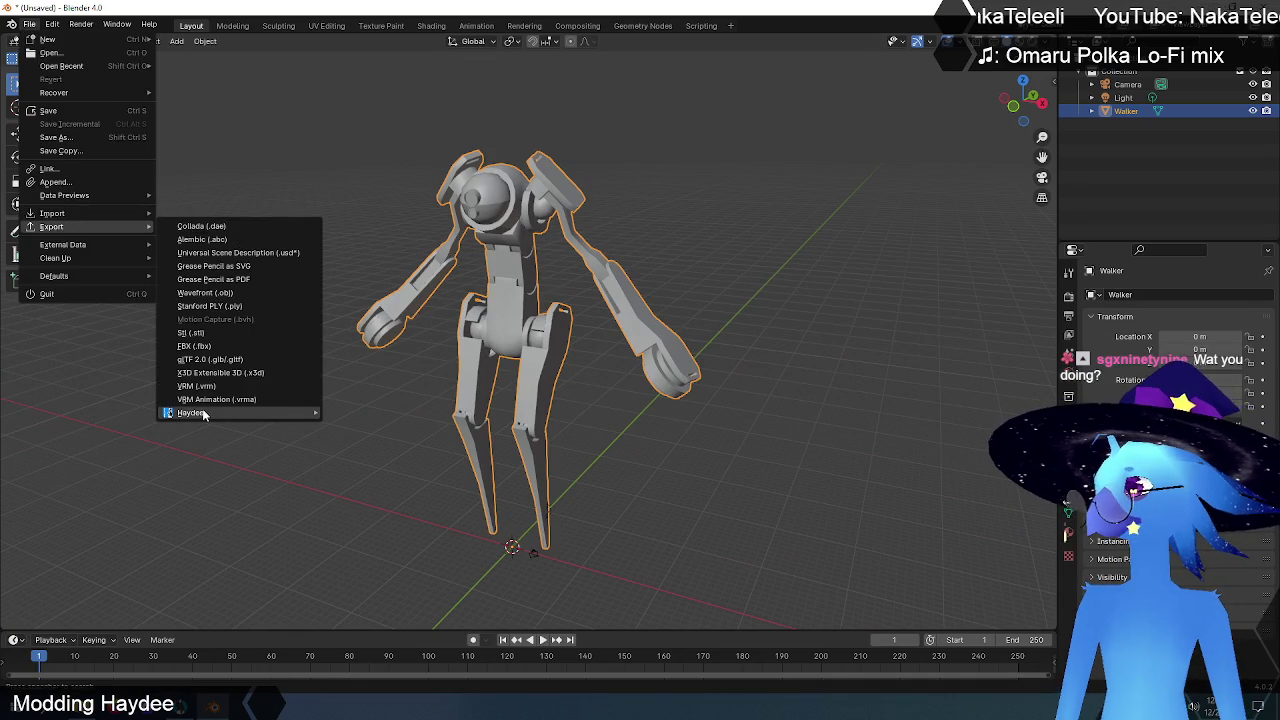
- Open the Haydee dmesh export browser from File > Export
mouse_move(190, 413)
click(396, 413)
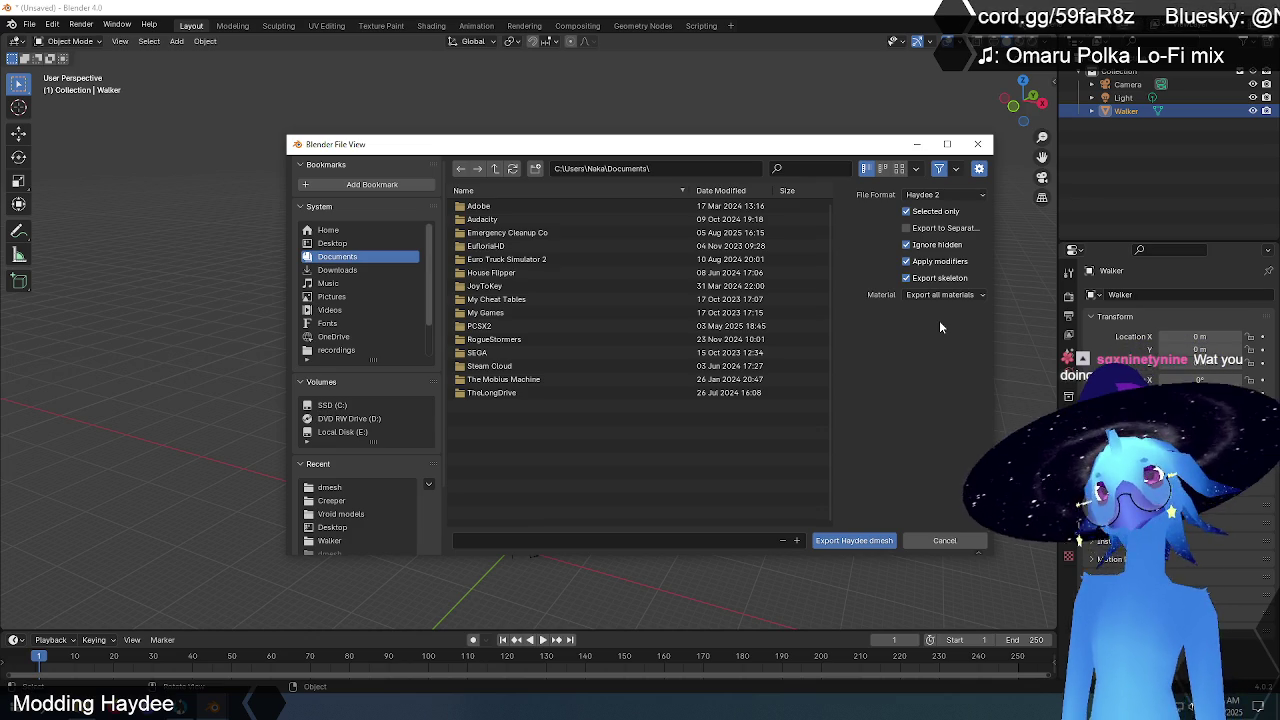
- Export the Walker in Haydee 1 format, overwriting C:\Data\dmesh\Walker.dmesh
click(944, 194)
click(940, 210)
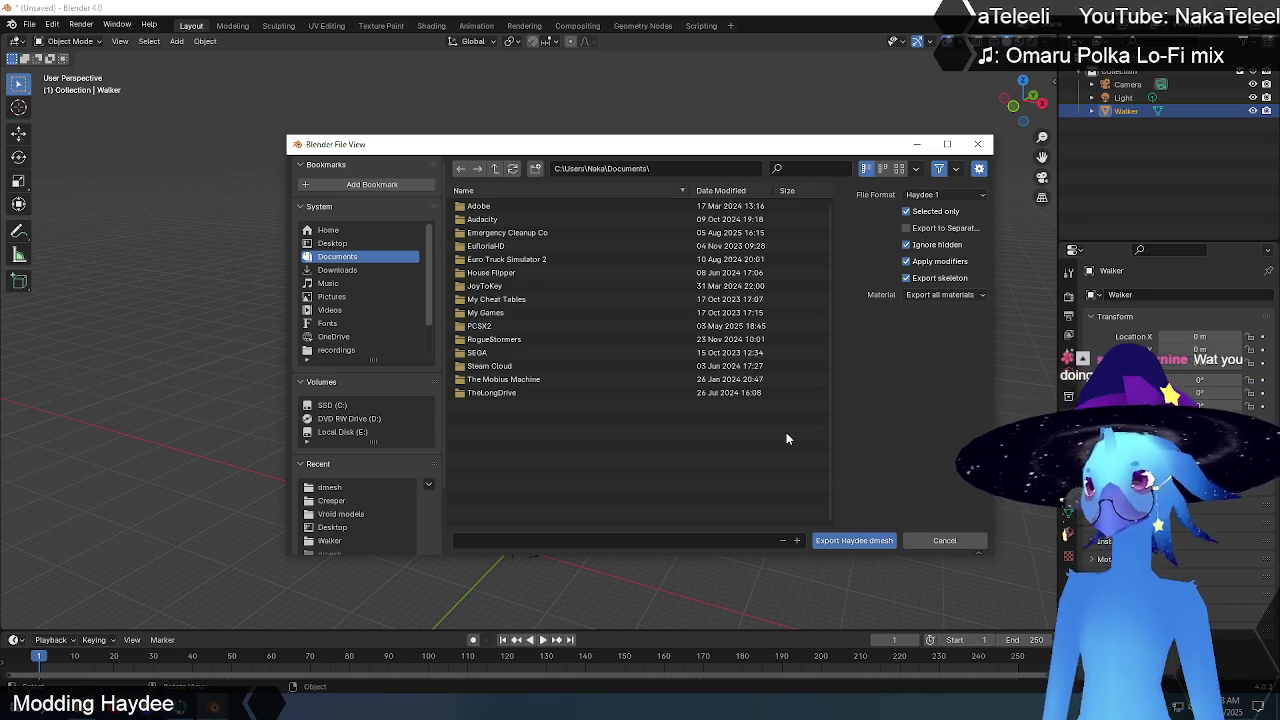
click(331, 405)
double_click(478, 219)
double_click(486, 219)
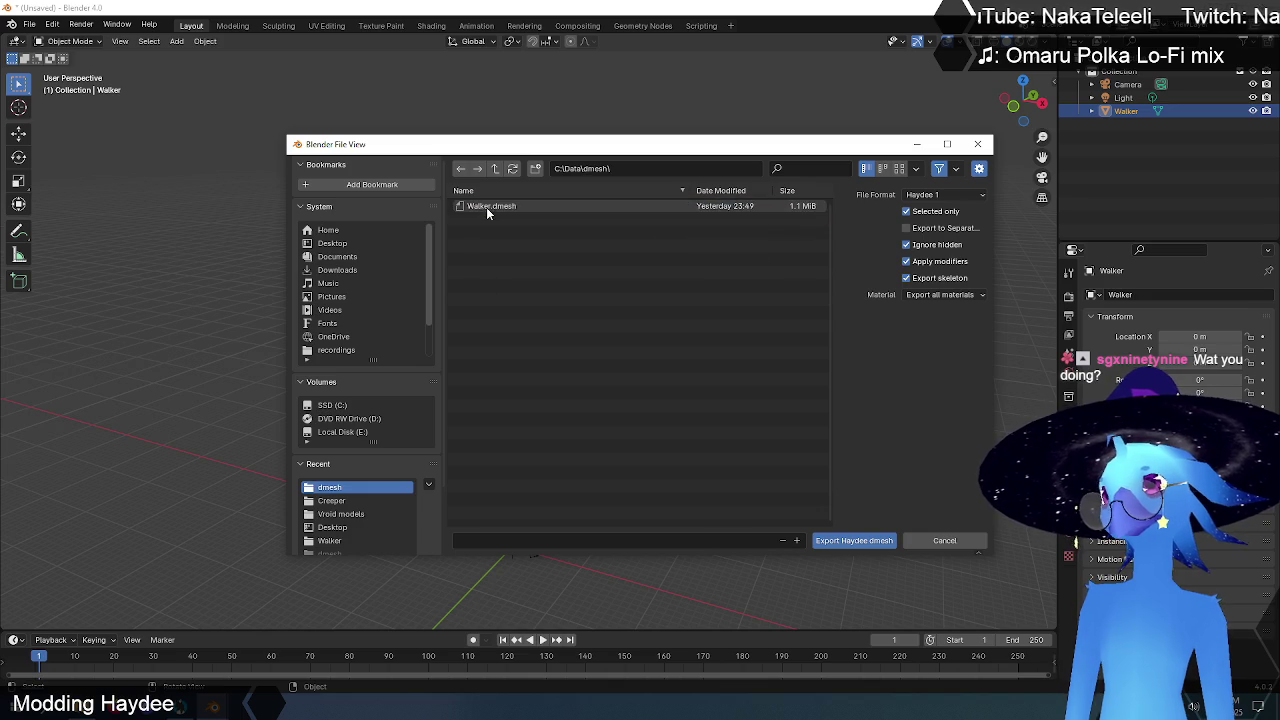
click(489, 206)
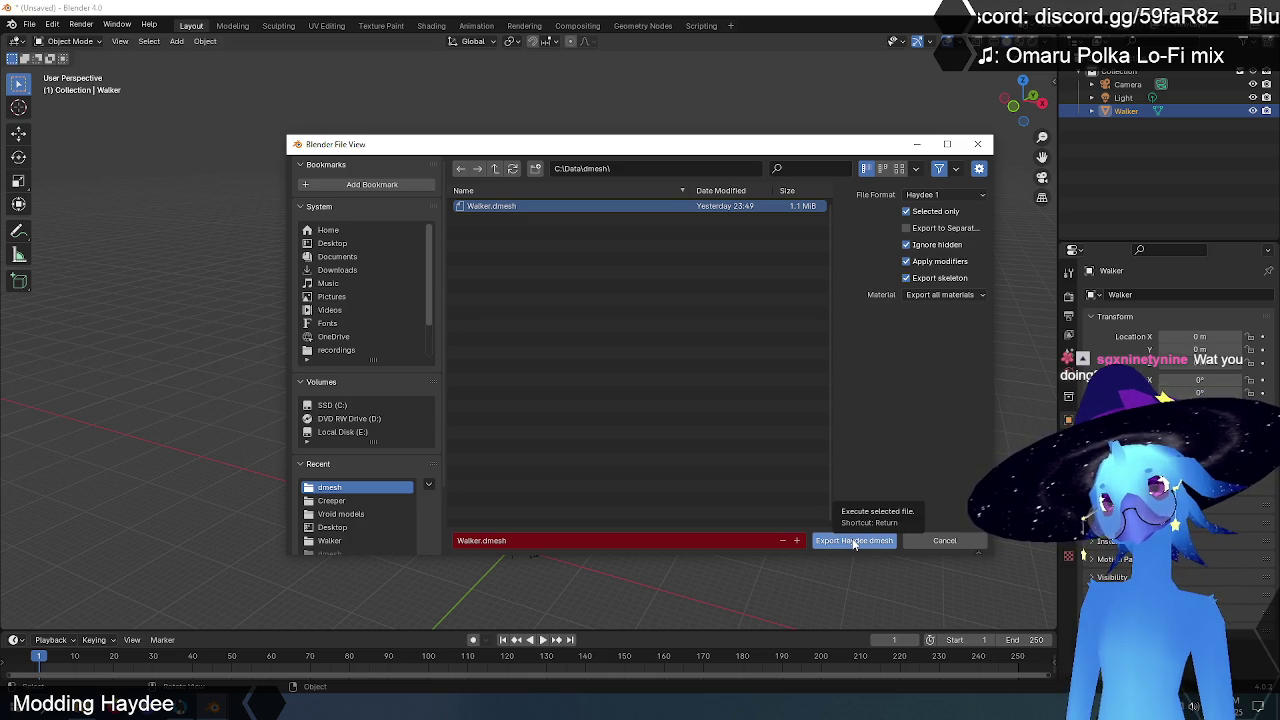
click(853, 541)
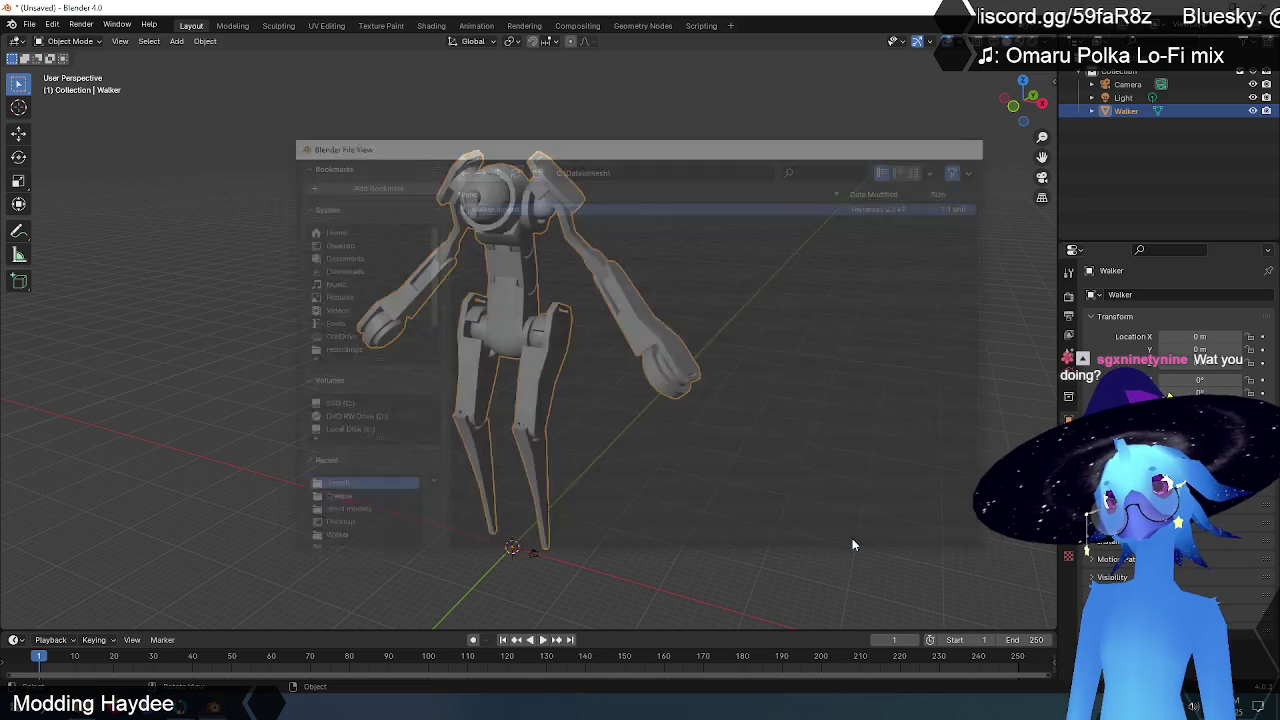
- Switch to Haydee Edith, clear the scene, and spawn a model from Walker.dmesh
key(alt+Tab)
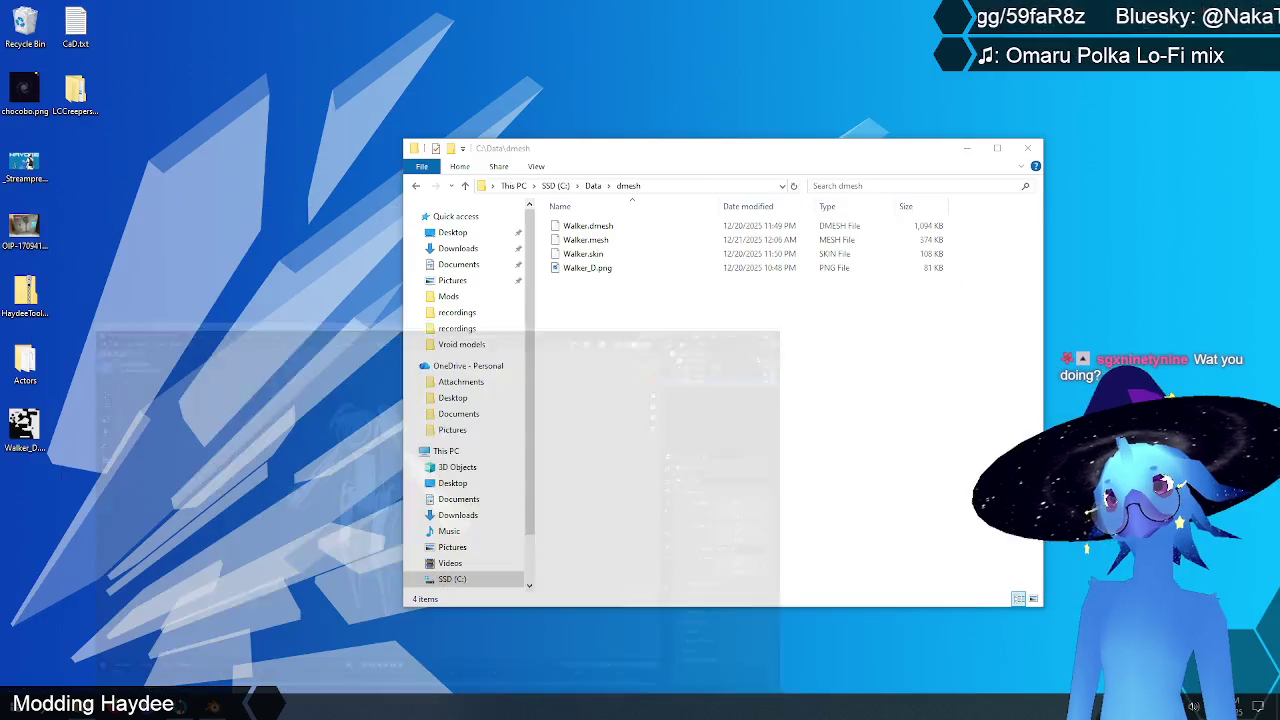
key(alt+Tab)
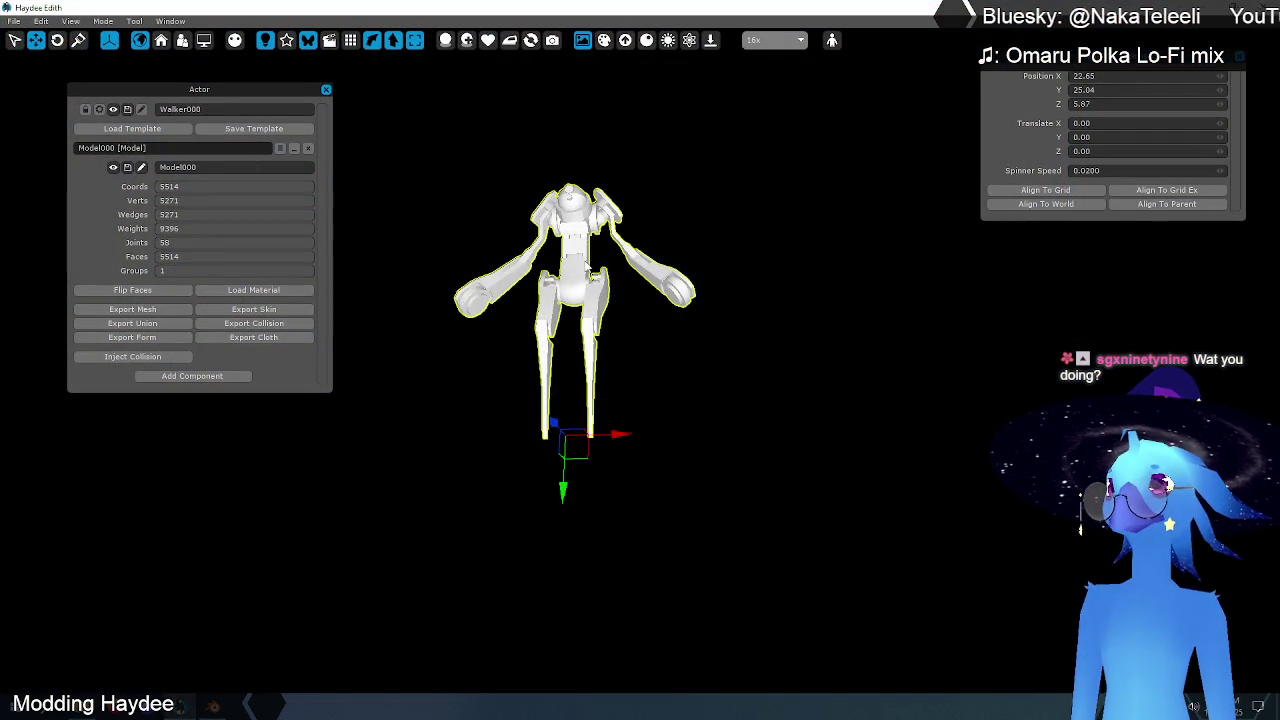
key(Delete)
click(14, 21)
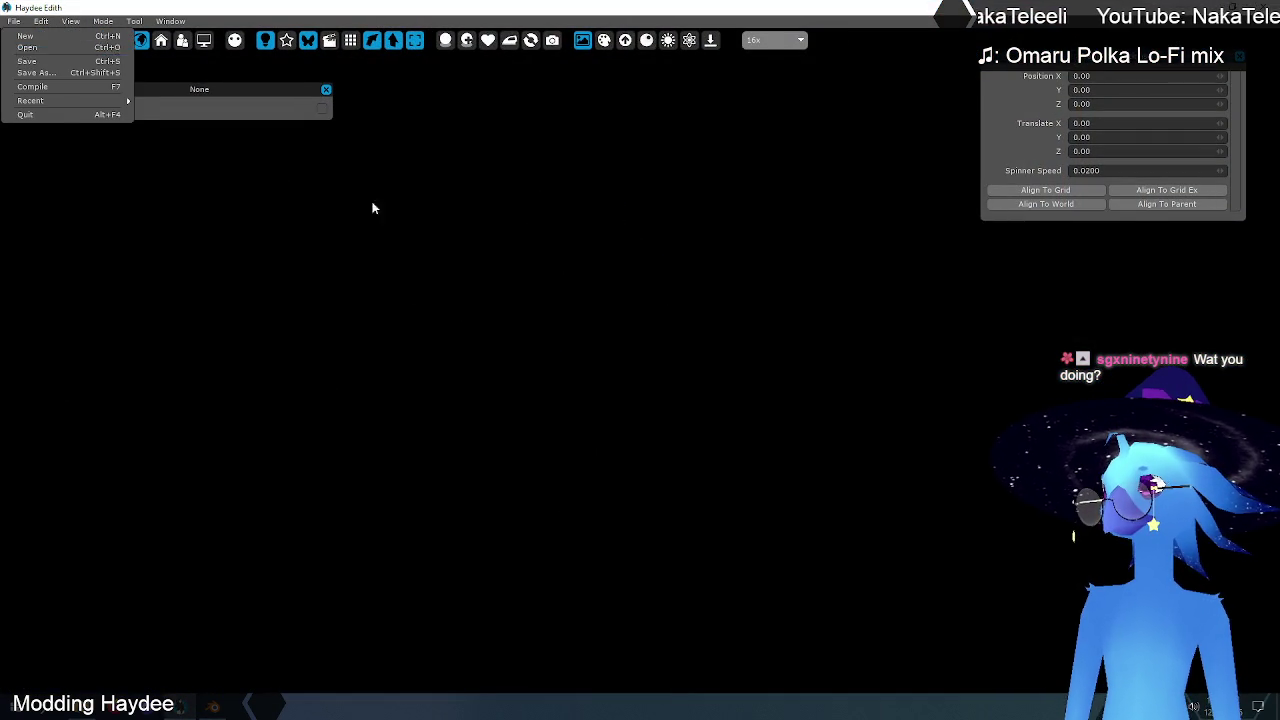
click(500, 250)
right_click(637, 291)
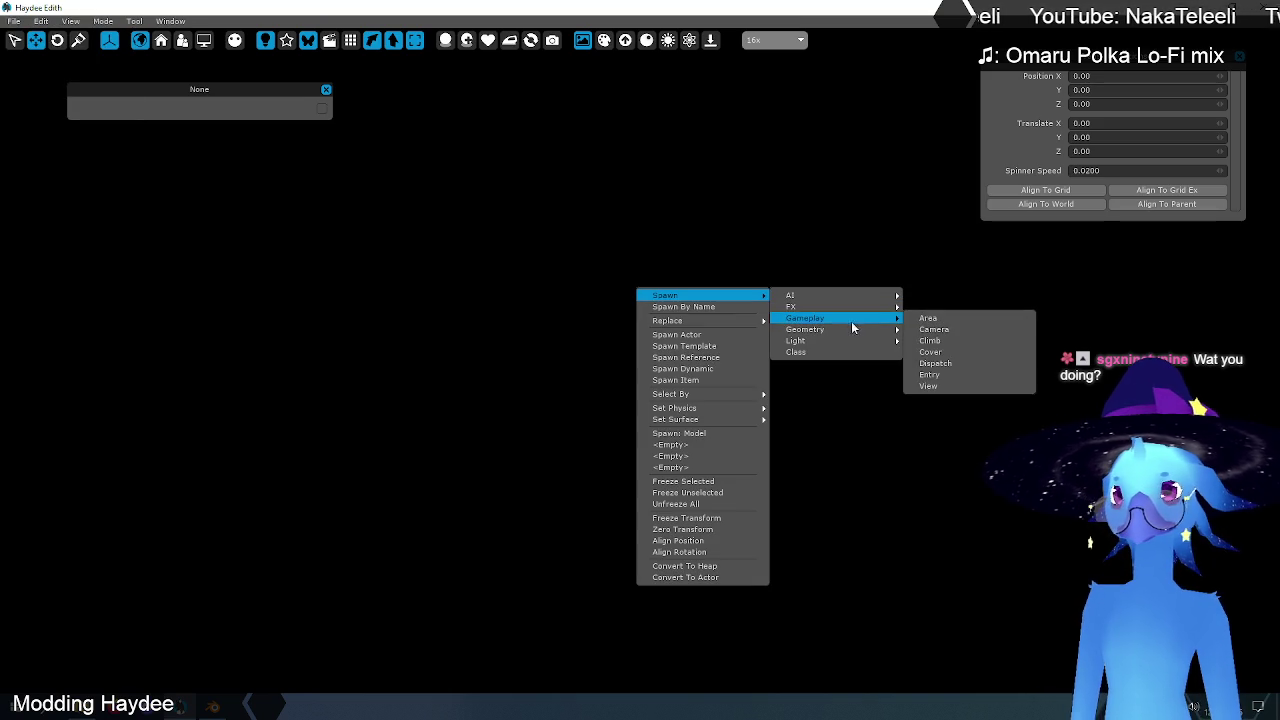
mouse_move(805, 329)
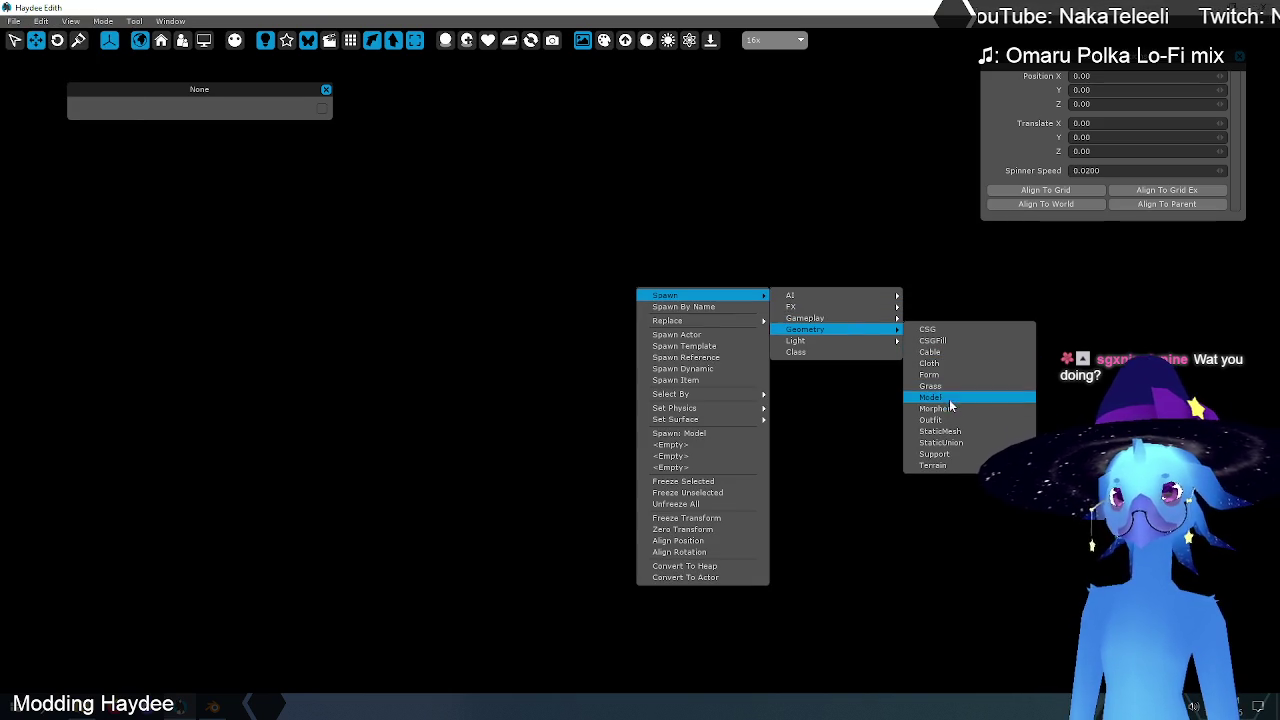
click(945, 398)
double_click(280, 240)
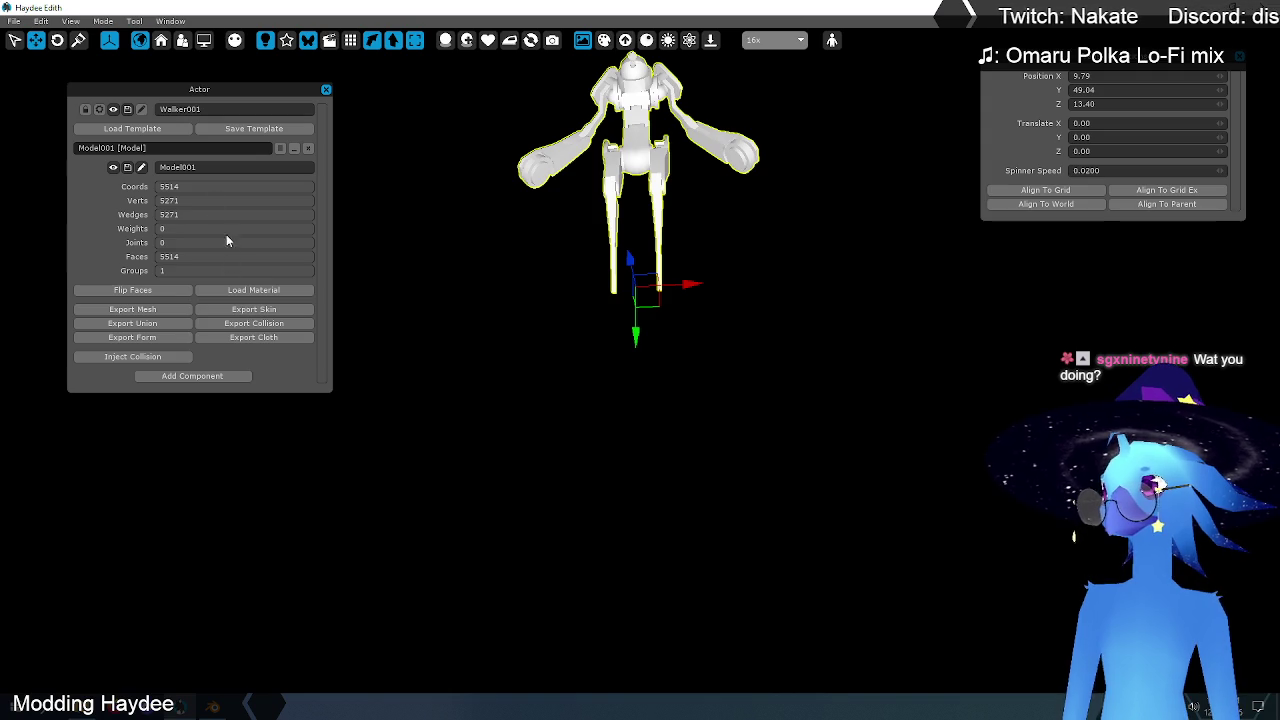
- Reopen Material Create from the Tool menu and set its mesh to Walker.mesh
click(14, 21)
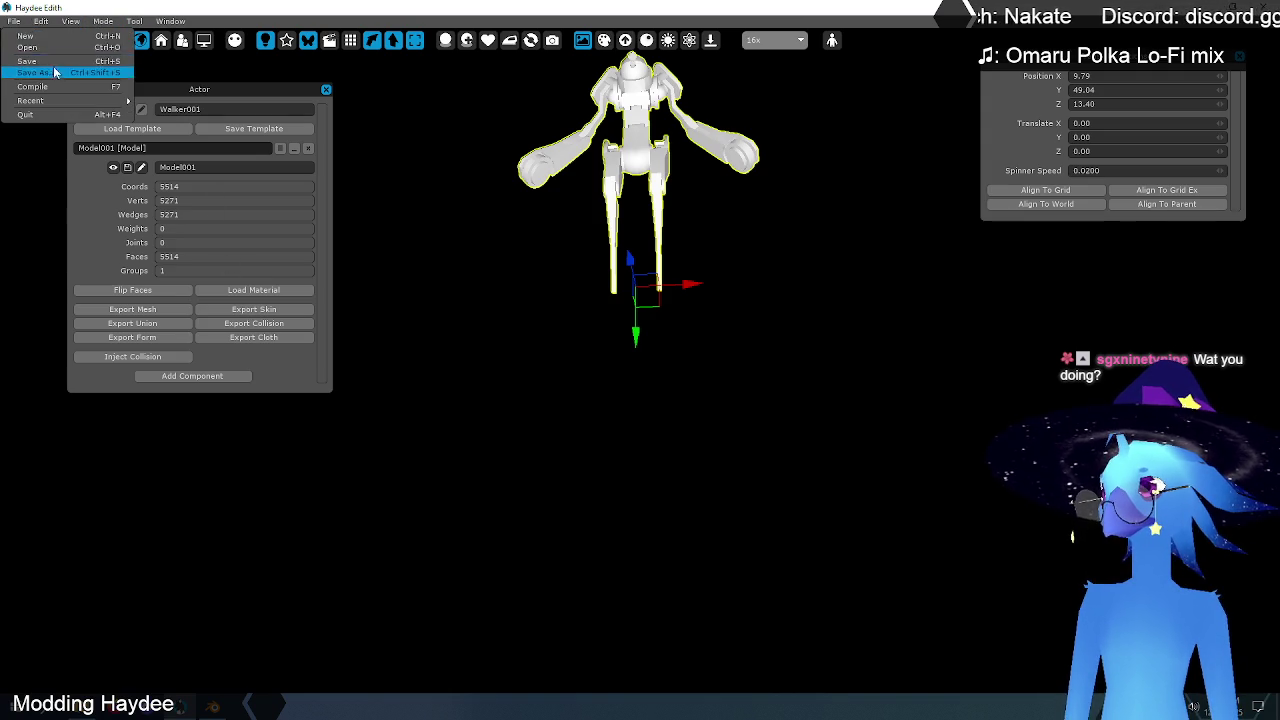
click(41, 21)
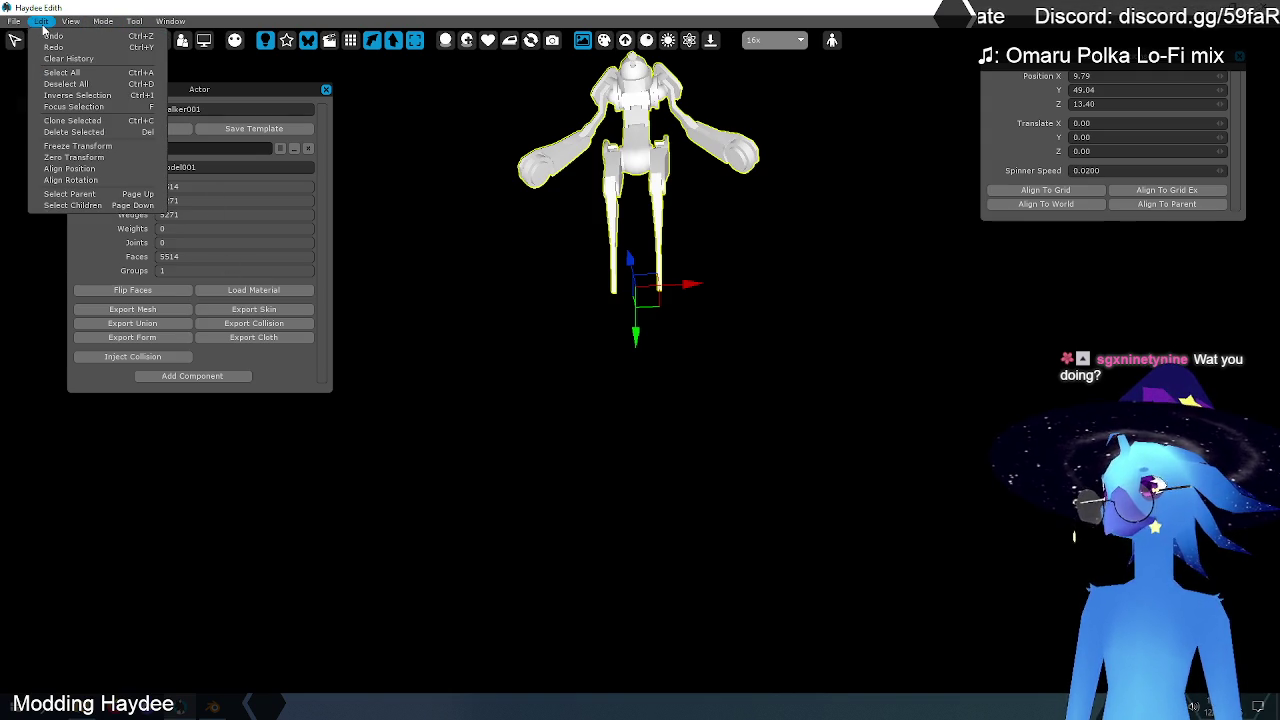
mouse_move(134, 21)
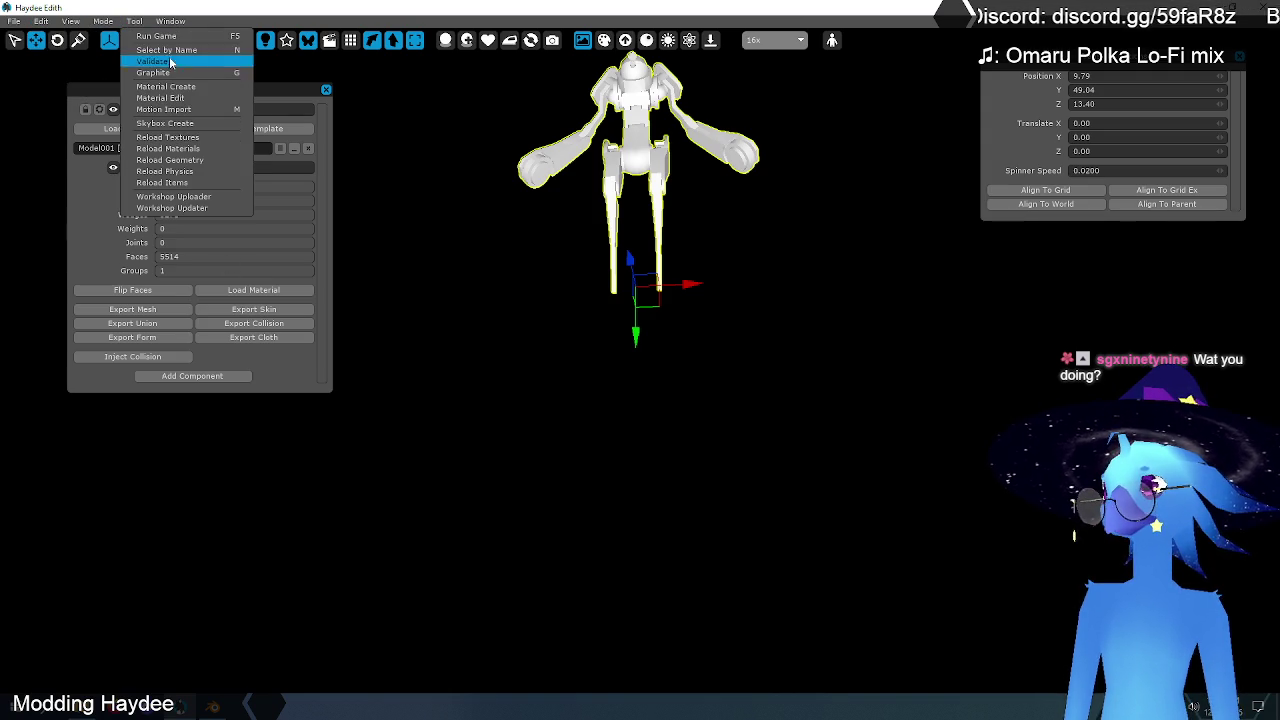
click(170, 87)
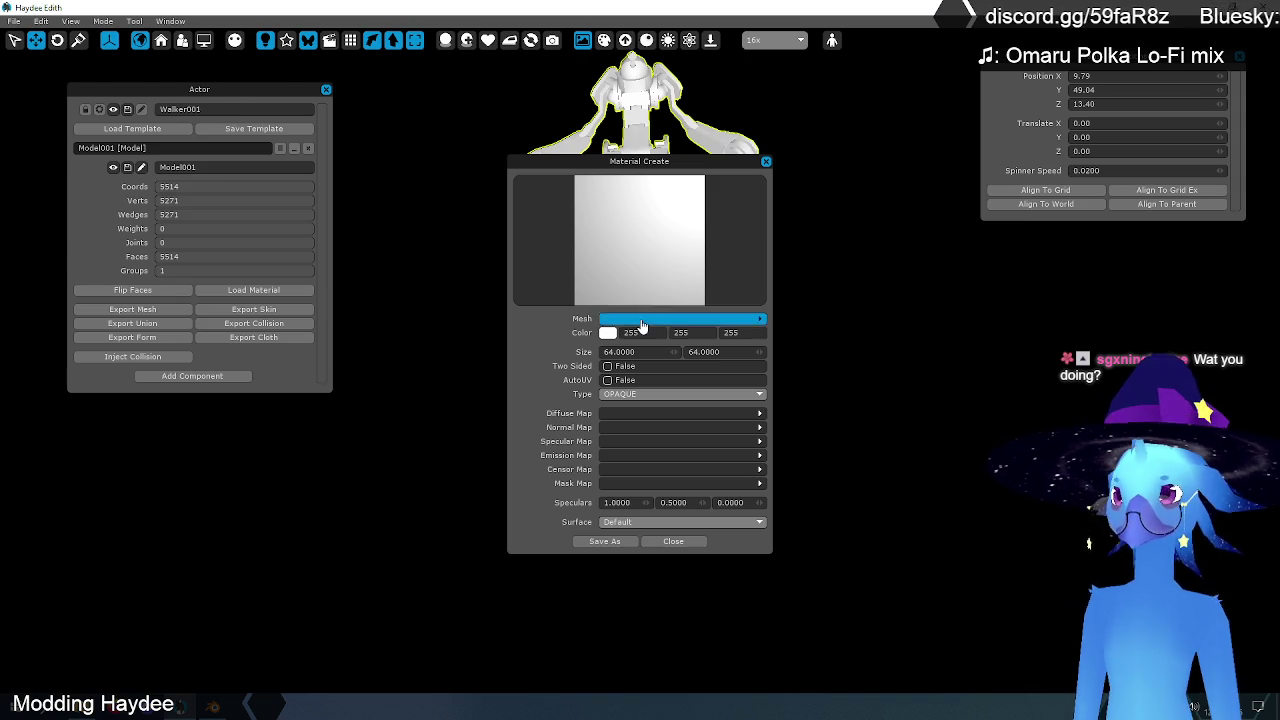
click(641, 318)
click(274, 214)
double_click(274, 214)
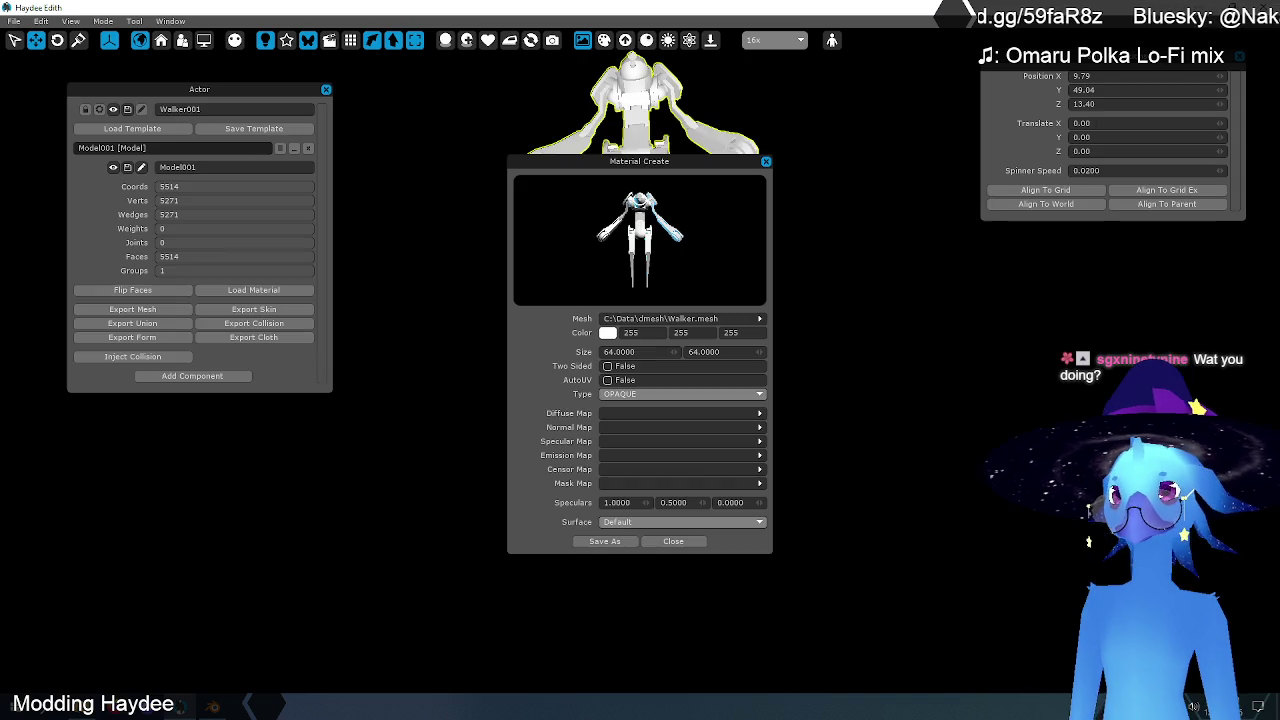
- Load Walker_D.png as the diffuse map in Haydee Edith's Material Create dialog
click(613, 414)
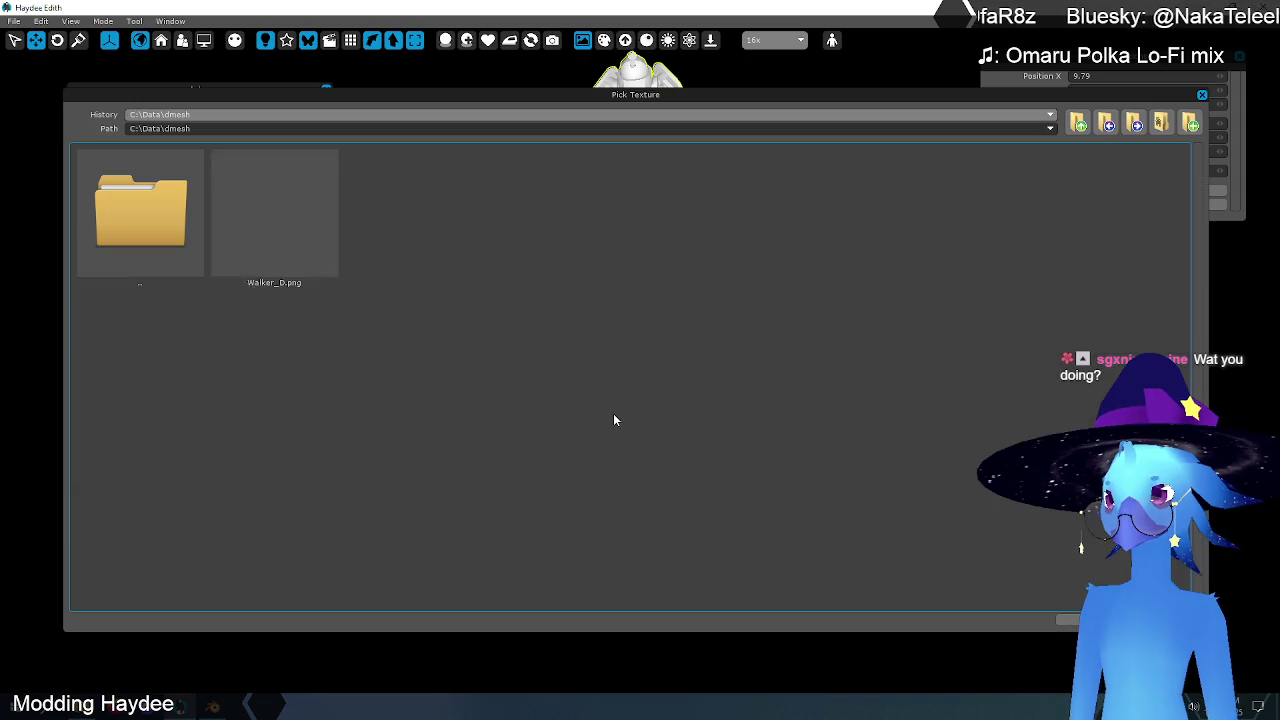
click(274, 214)
double_click(274, 214)
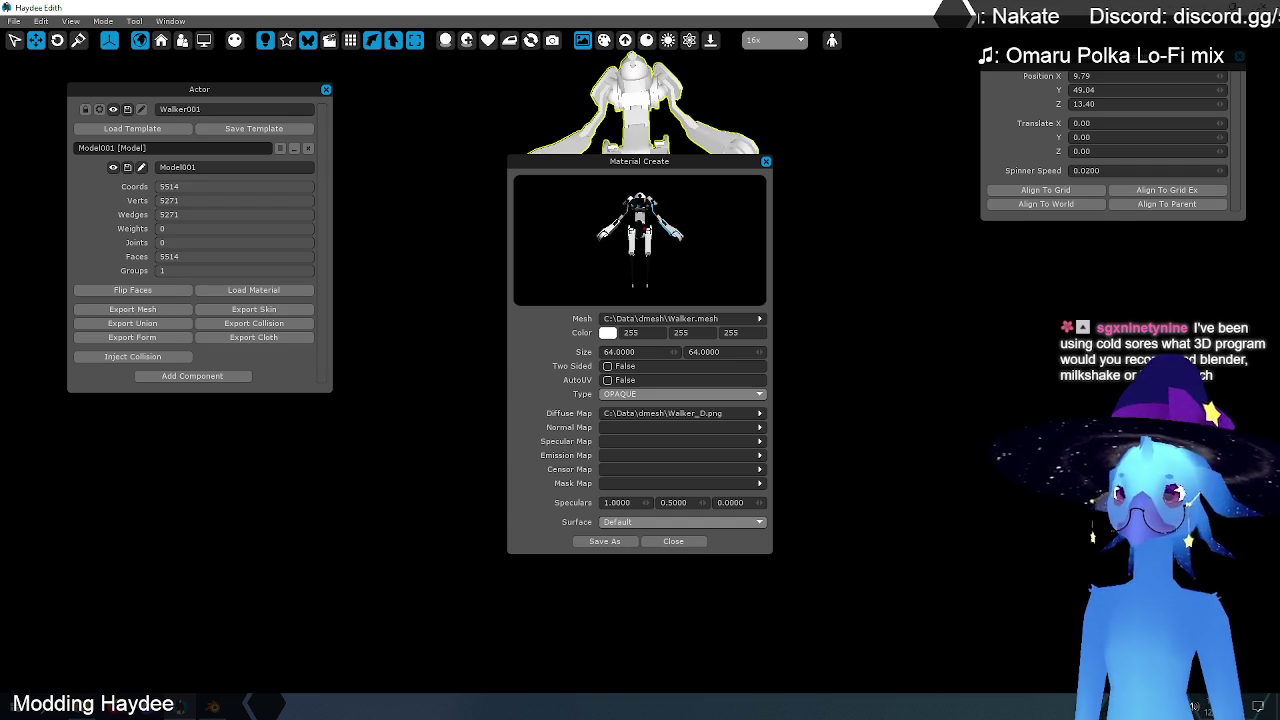
- Close the Material Create window and return from Haydee Edith to Blender's Walker robot scene
click(686, 543)
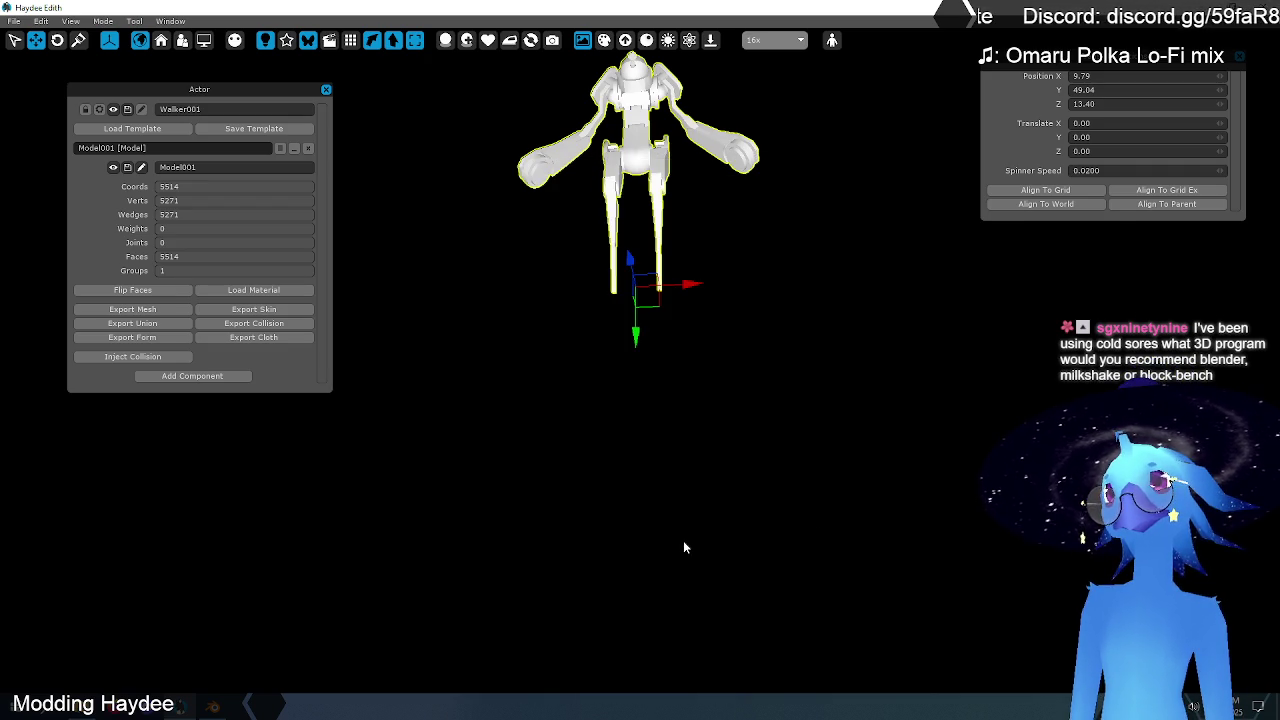
key(alt+Tab)
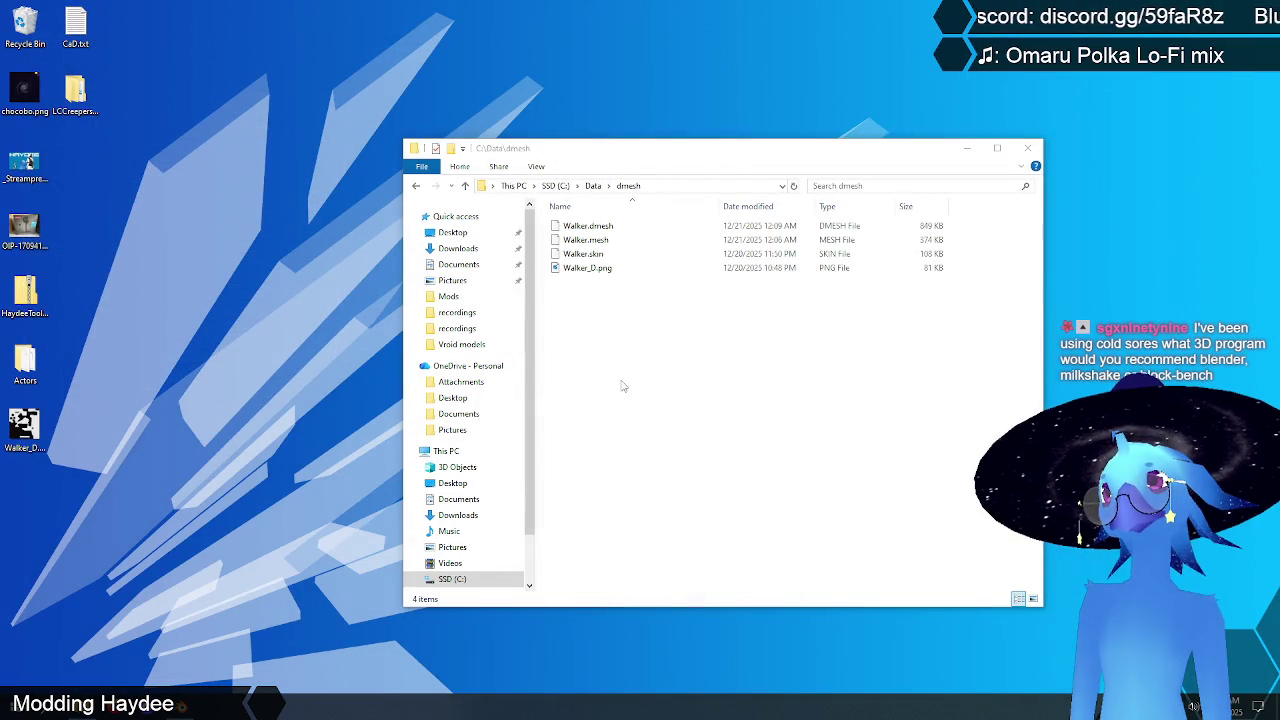
key(alt+Tab)
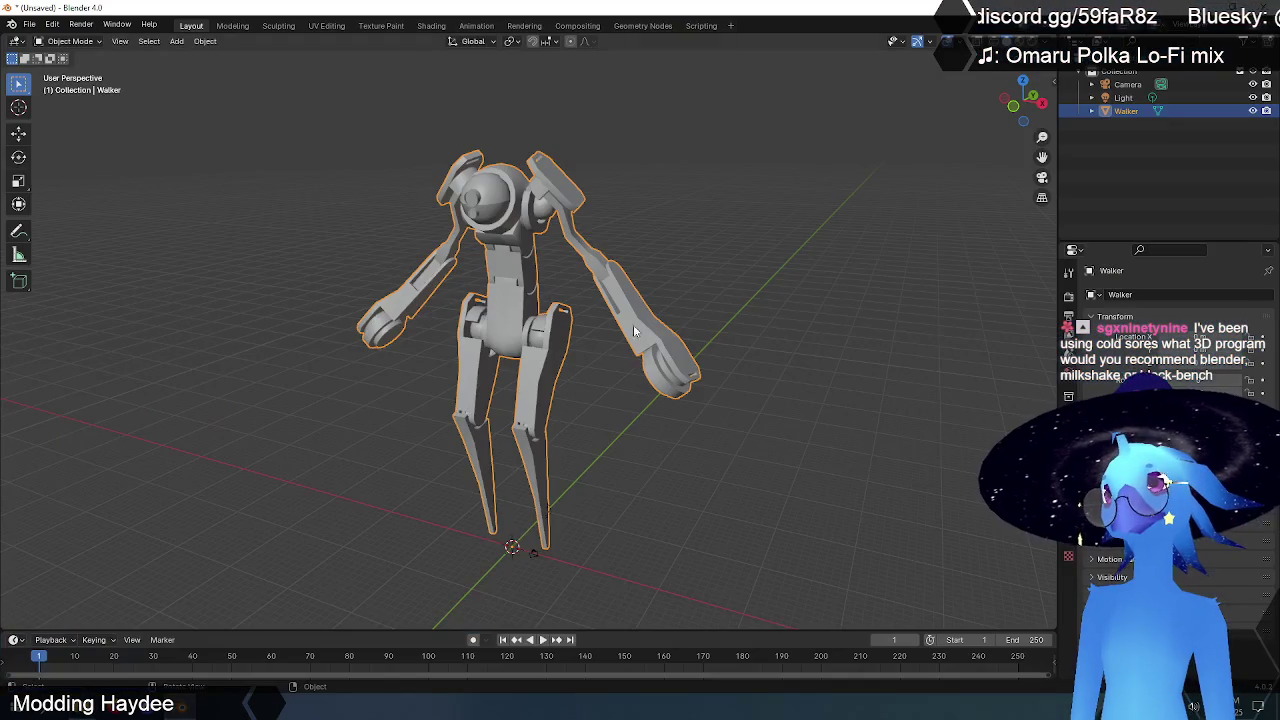
mouse_move(613, 446)
middle_down()
mouse_move(768, 415)
mouse_move(420, 436)
mouse_move(584, 427)
mouse_move(651, 443)
middle_up()
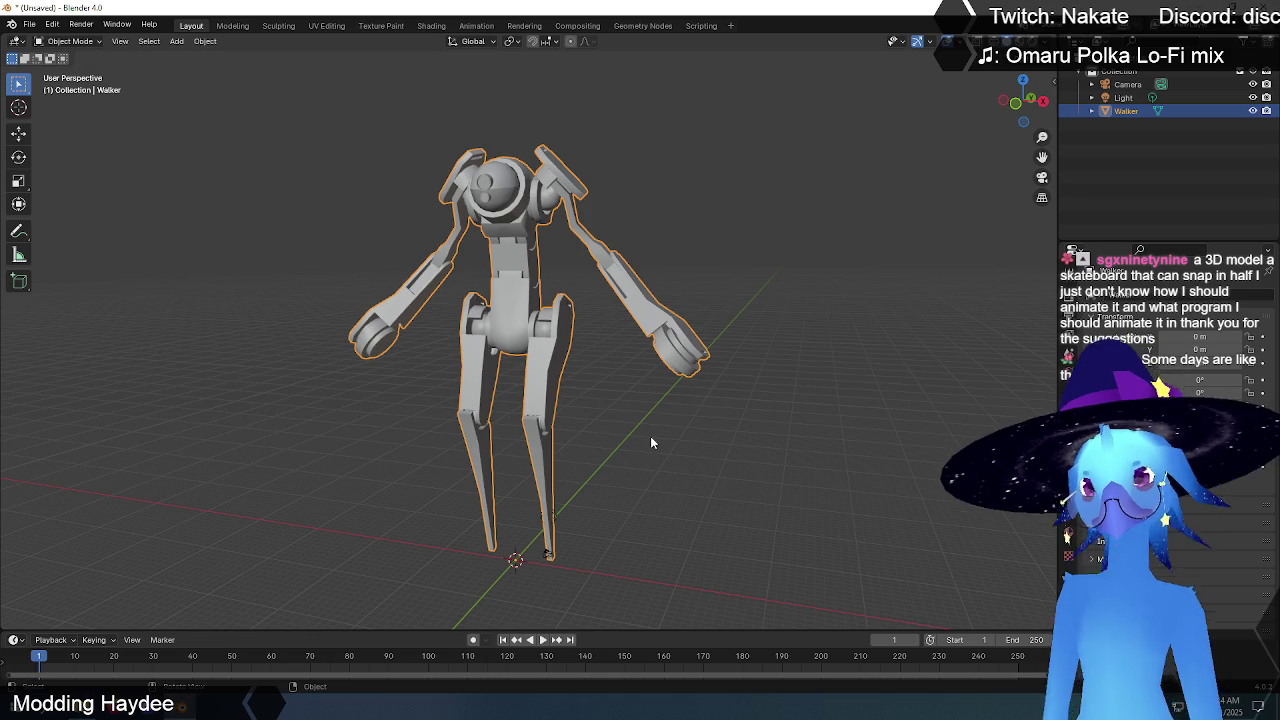
- Import C:\Data\dmesh\Walker.skin through the Haydee Skin importer
click(675, 188)
click(531, 212)
click(29, 24)
mouse_move(52, 213)
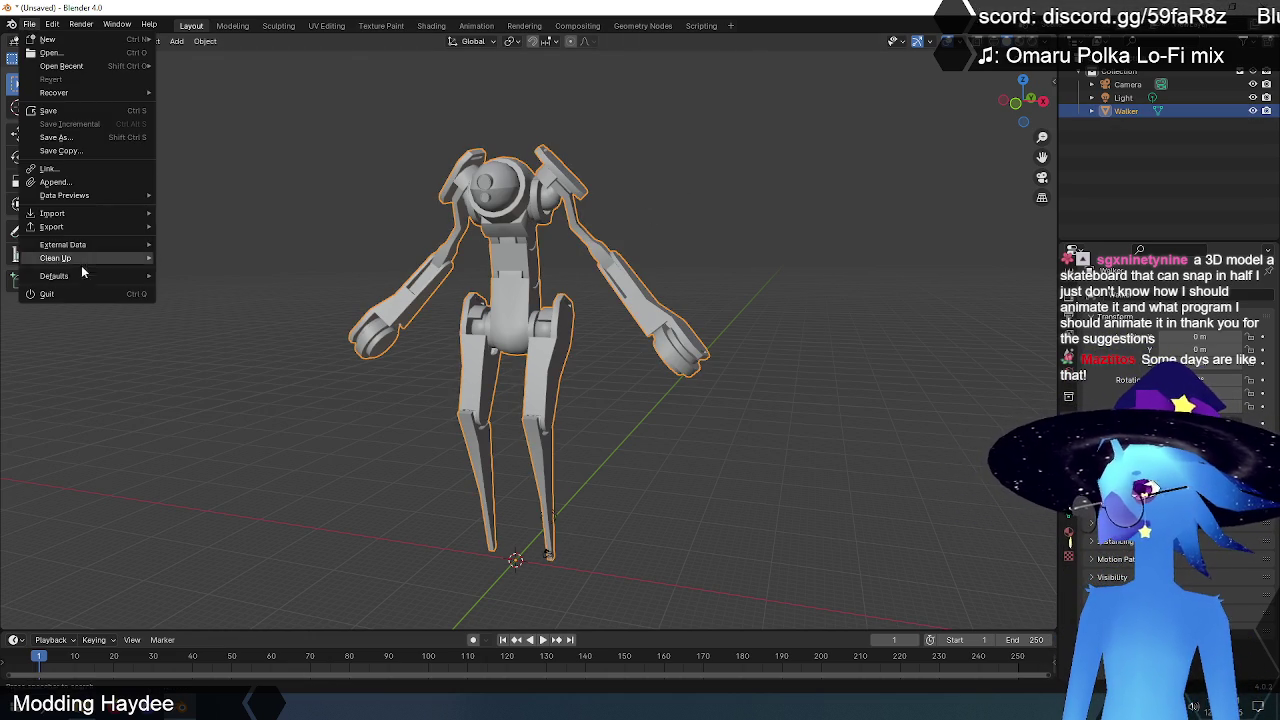
mouse_move(190, 412)
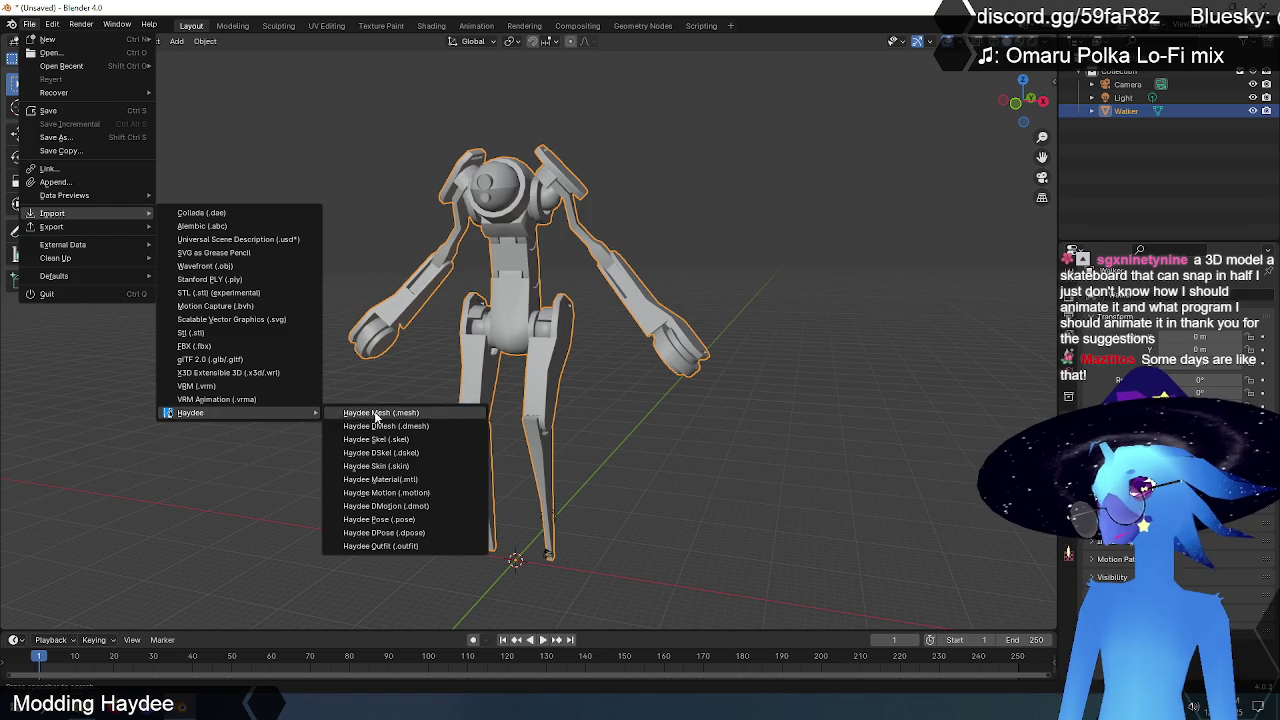
click(413, 467)
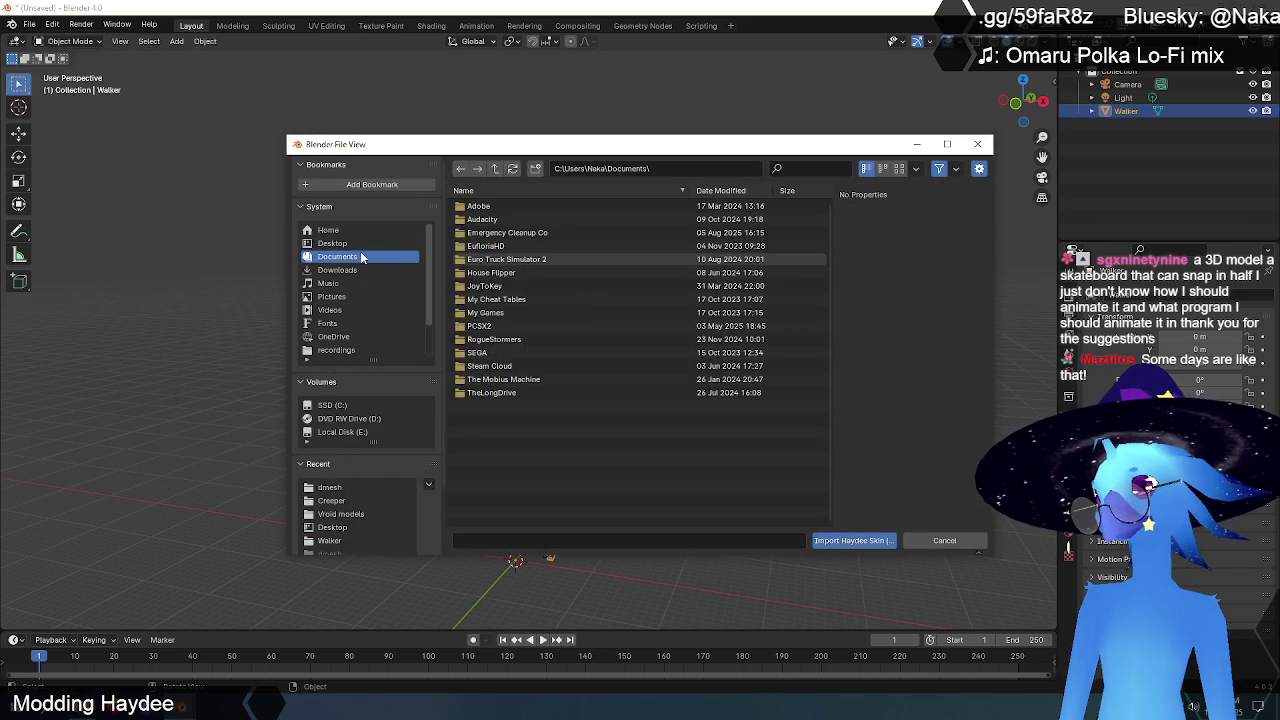
click(350, 405)
click(475, 219)
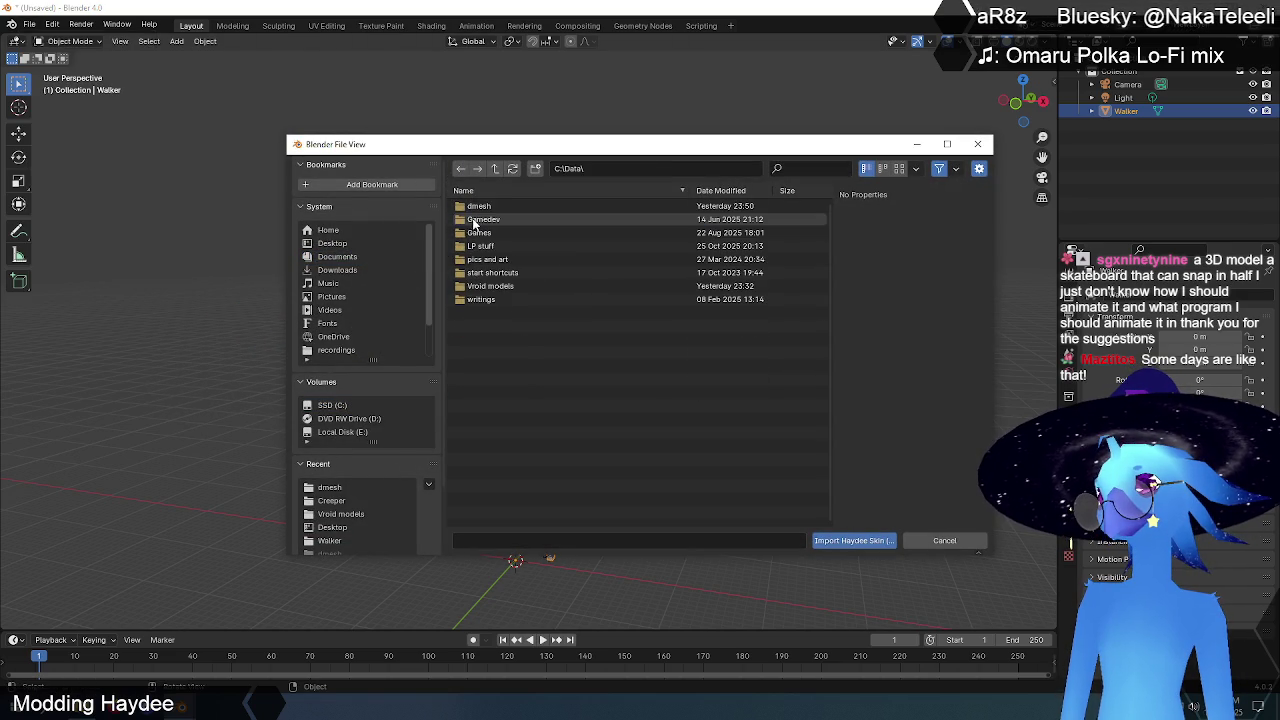
double_click(486, 207)
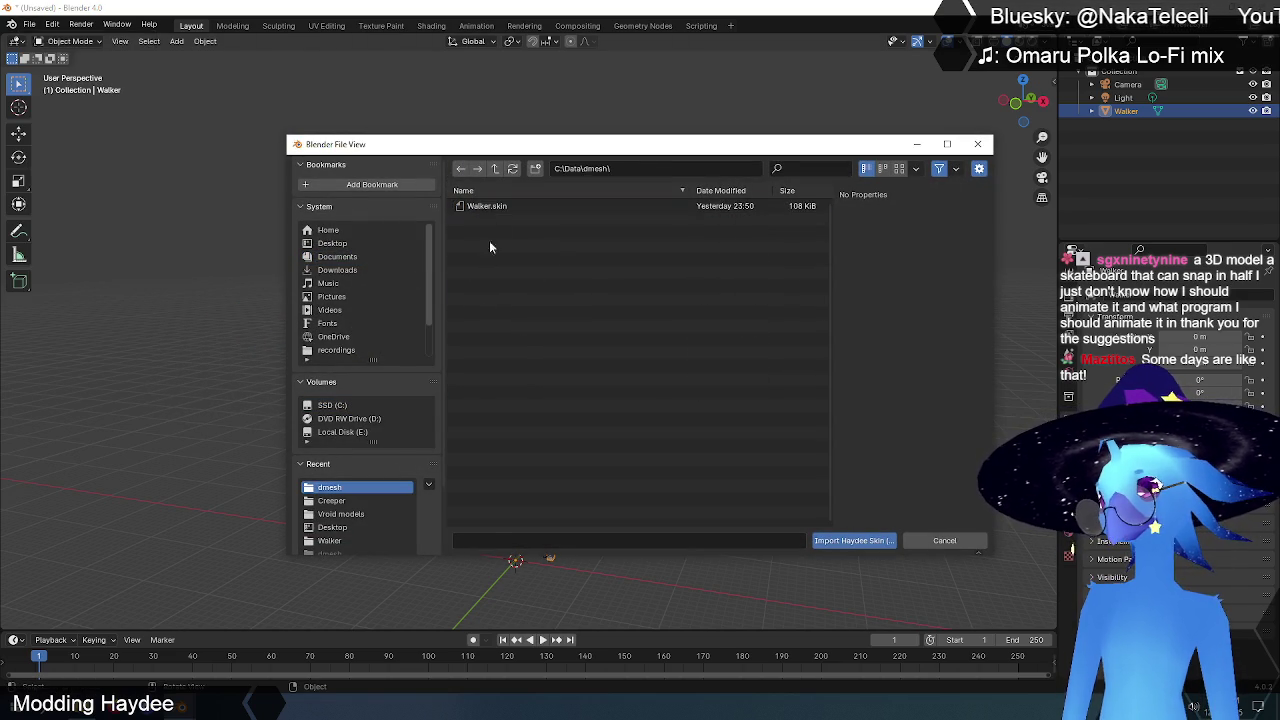
click(488, 206)
click(848, 541)
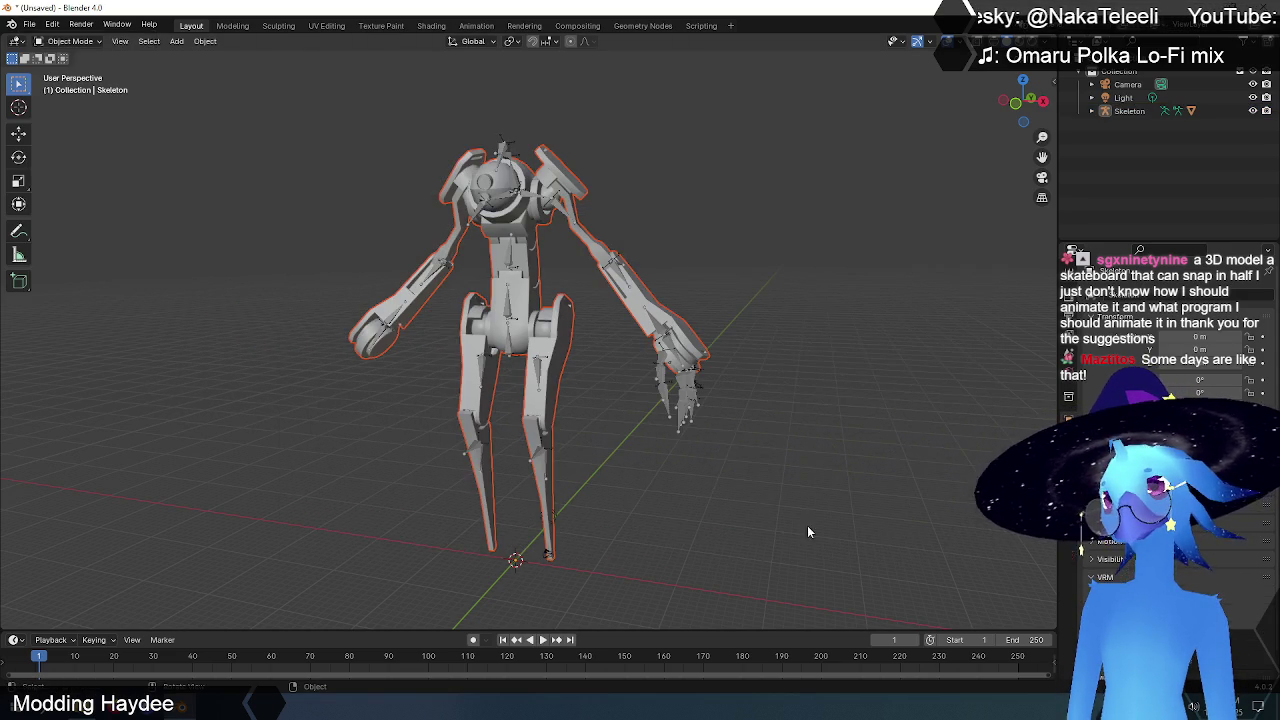
- Delete the imported skeleton and select the Walker robot mesh
click(707, 422)
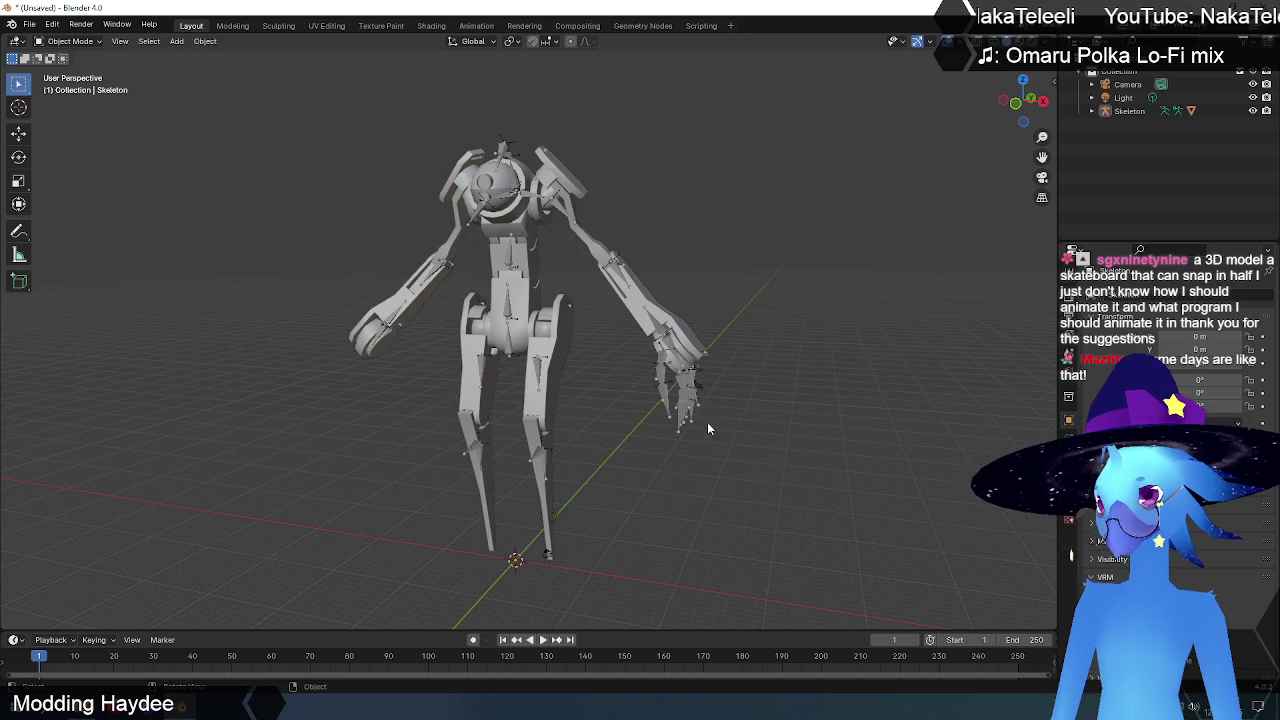
click(700, 420)
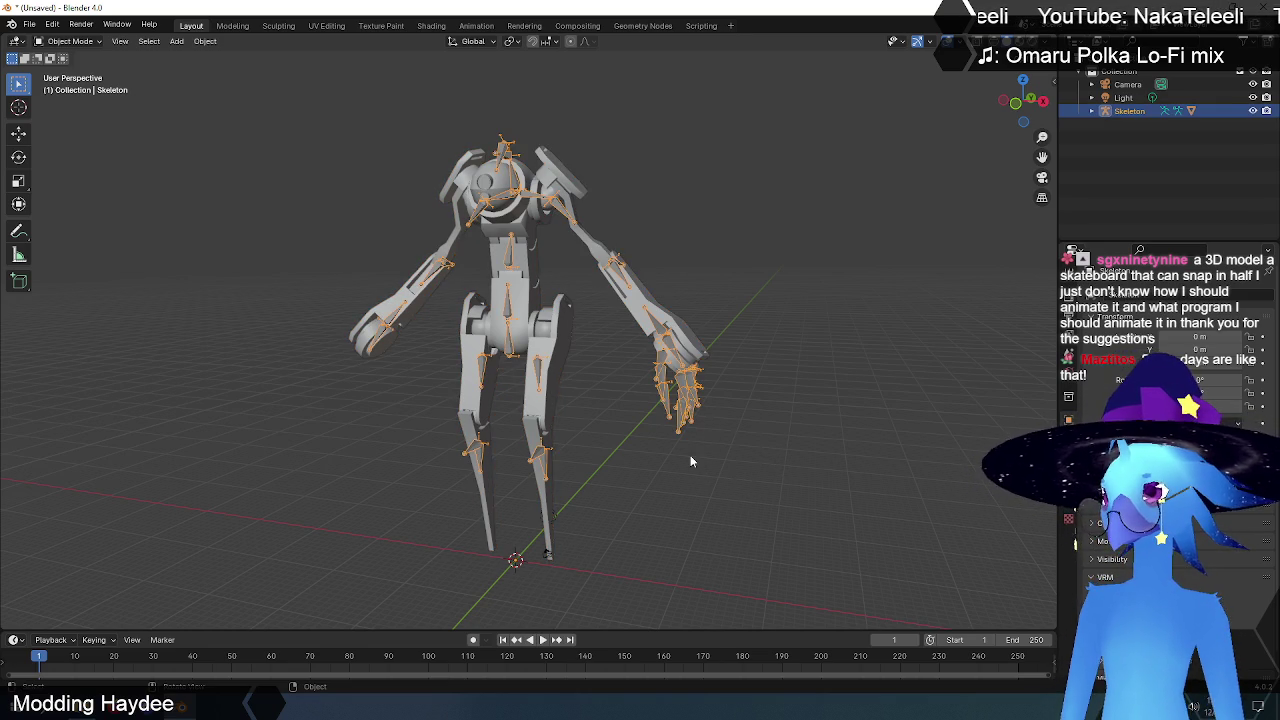
key(Delete)
click(513, 276)
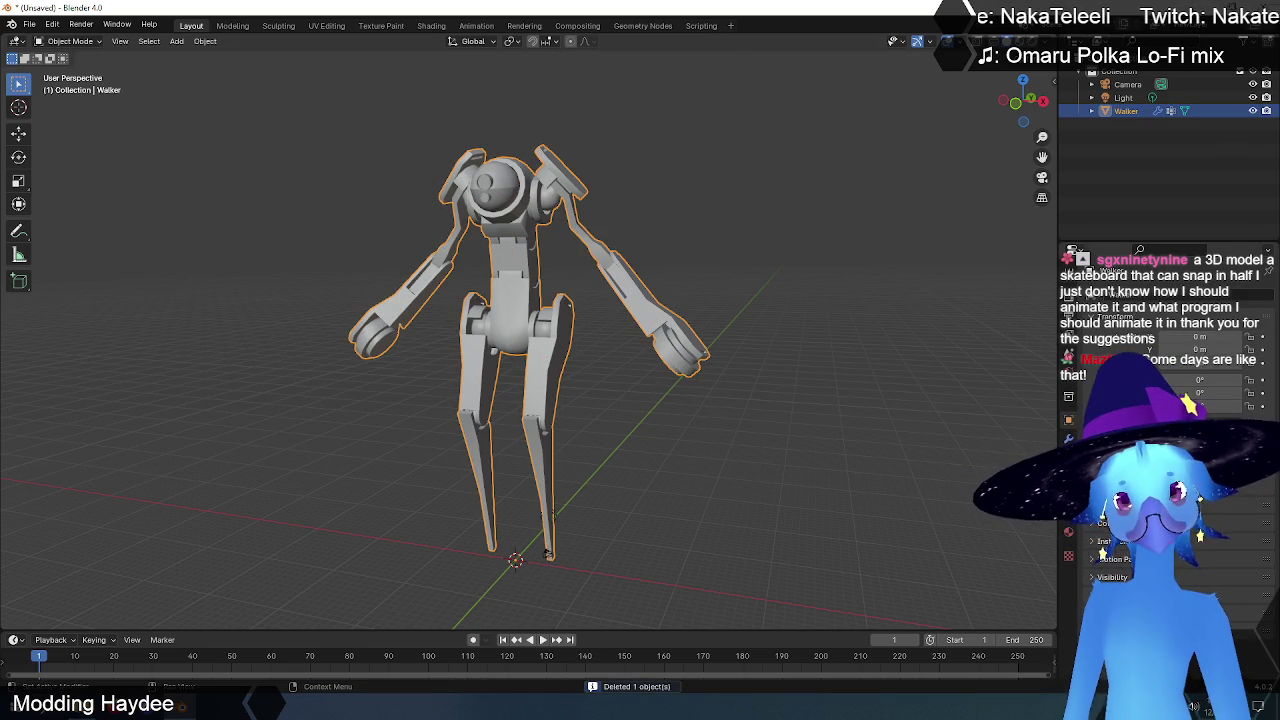
- Check the mesh's material and modifier panels, then show its vertex group list
click(1068, 534)
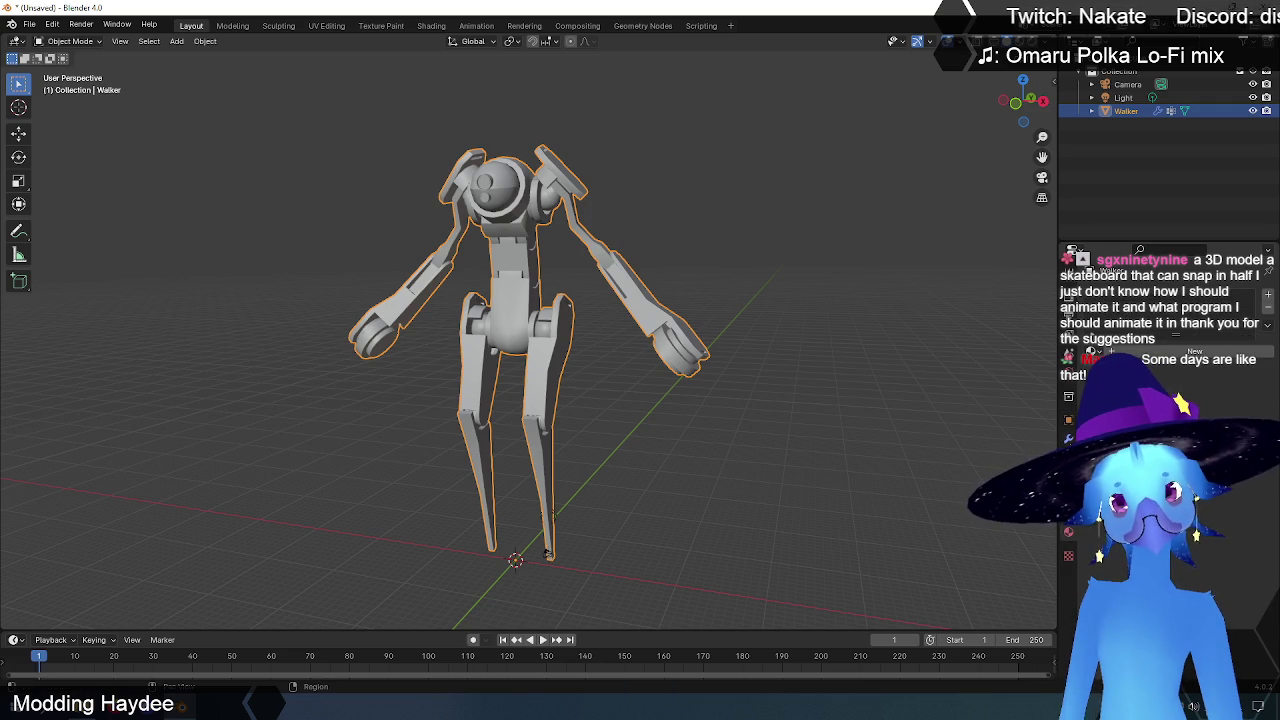
click(1068, 437)
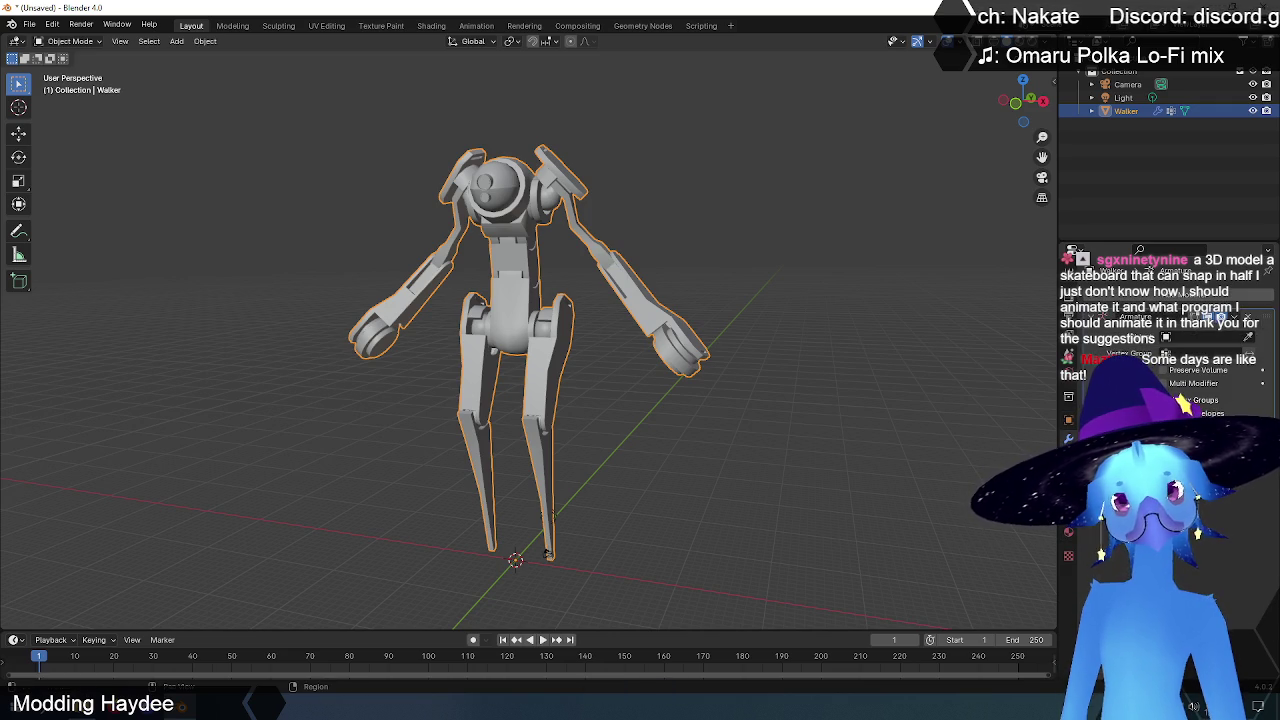
click(1068, 511)
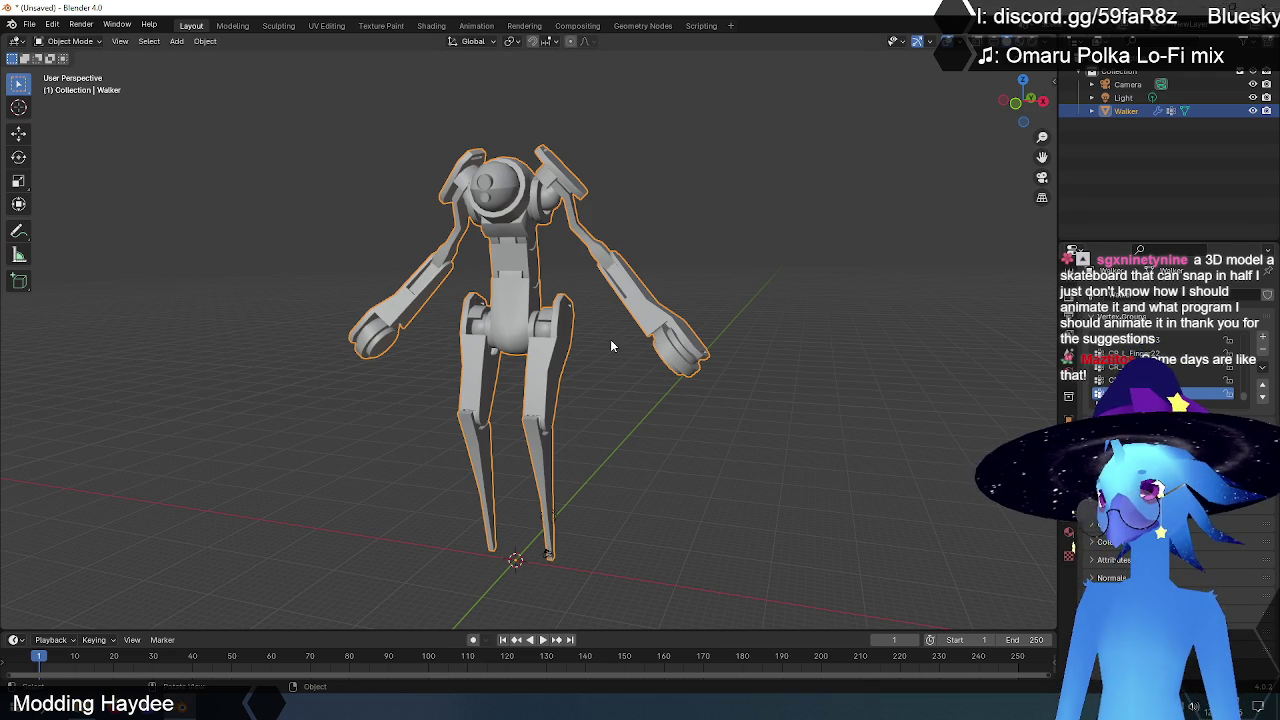
middle_drag(612, 346, 604, 370)
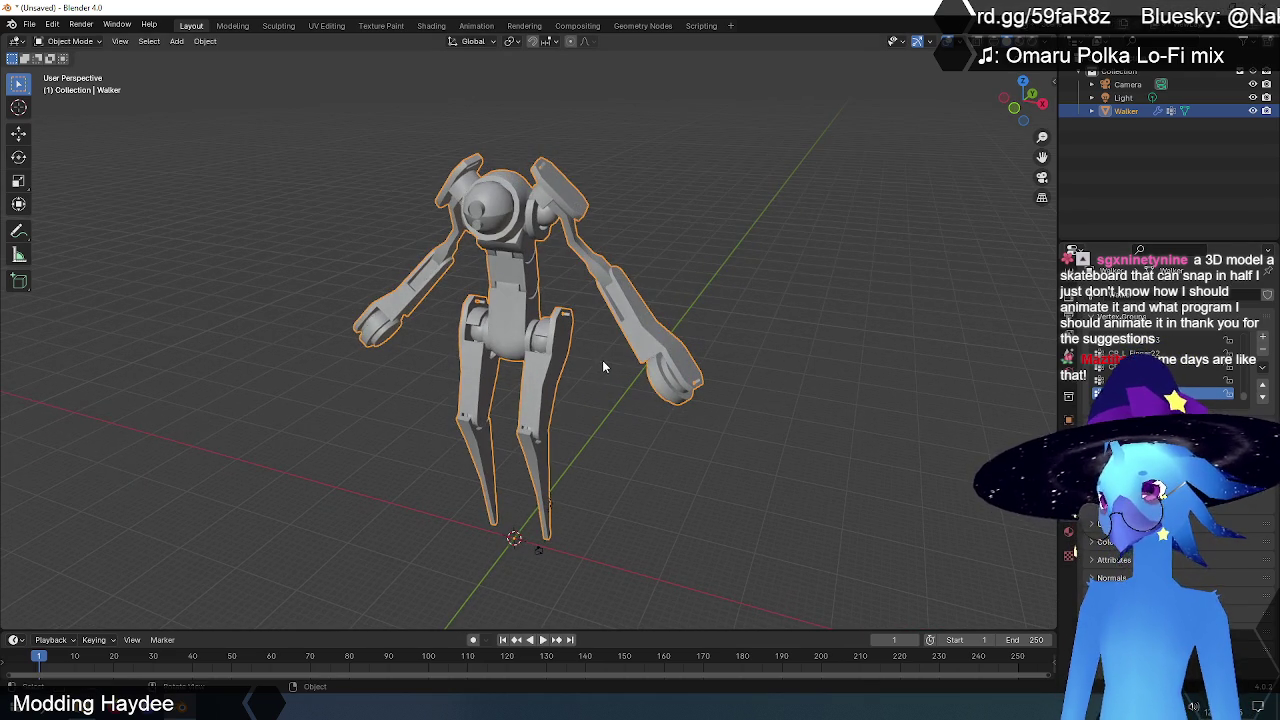
scroll(602, 362, down, 2)
scroll(604, 362, up, 2)
scroll(604, 361, down, 1)
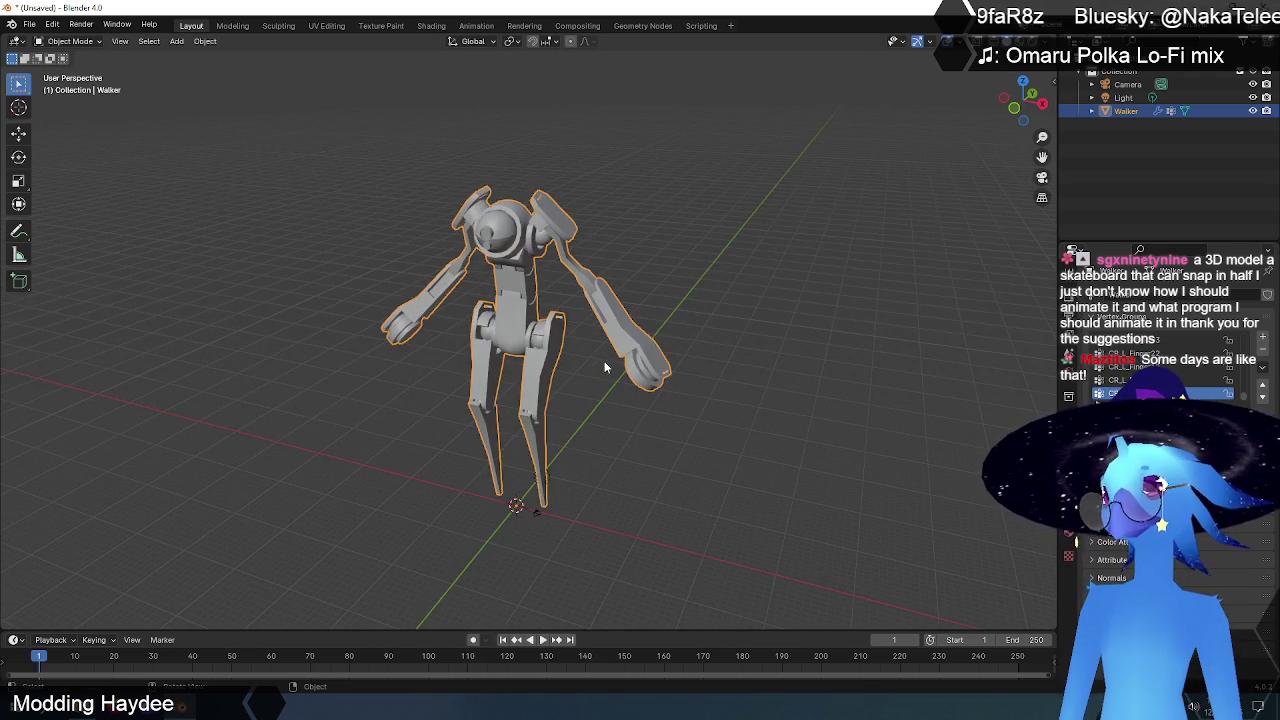
- Switch to the UV Editing workspace with the Walker mesh in Edit Mode, viewing its legs
click(326, 25)
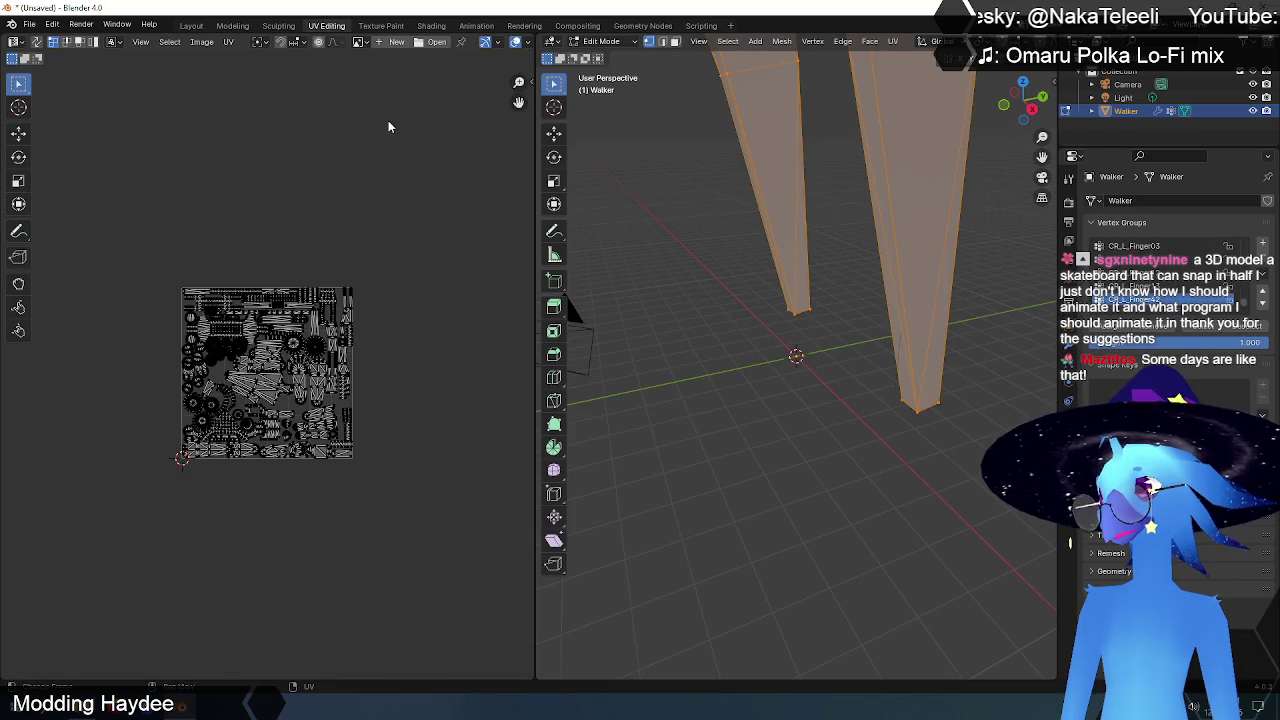
mouse_move(868, 314)
middle_down()
mouse_move(777, 323)
mouse_move(812, 308)
mouse_move(781, 318)
mouse_move(798, 312)
middle_up()
scroll(809, 303, down, 3)
scroll(795, 310, down, 4)
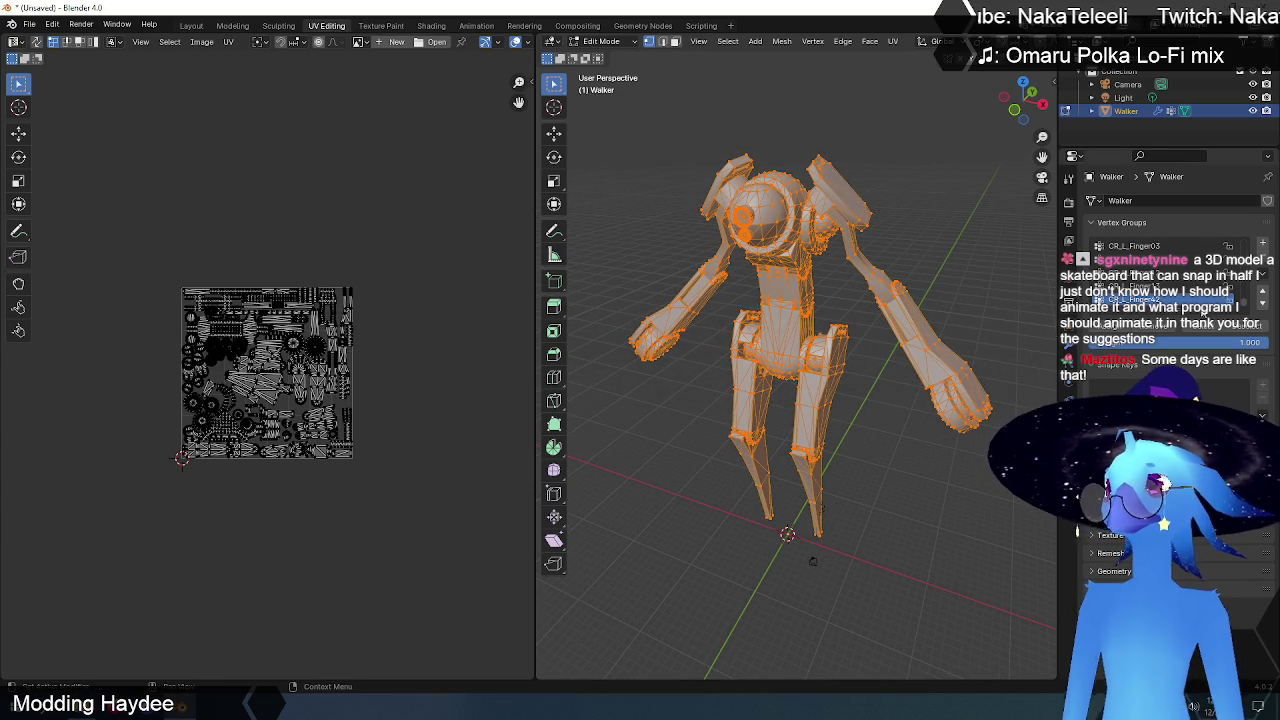
scroll(1143, 284, down, 5)
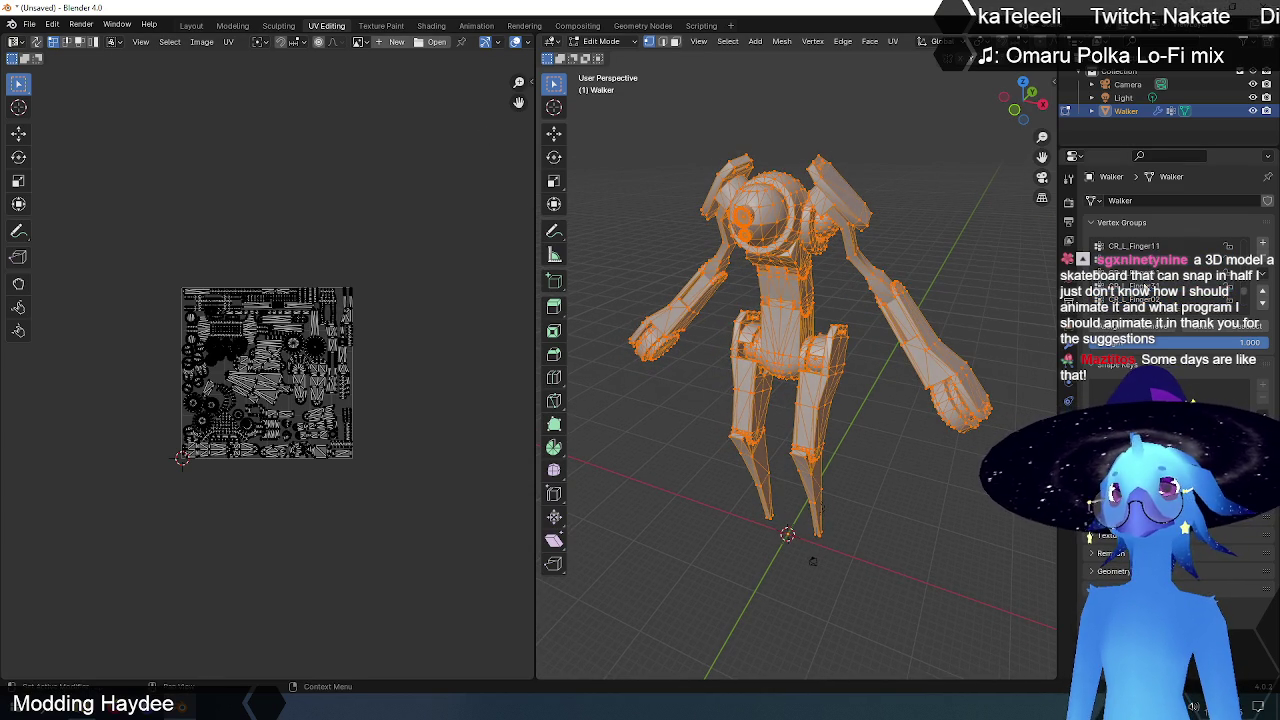
scroll(1143, 284, up, 1)
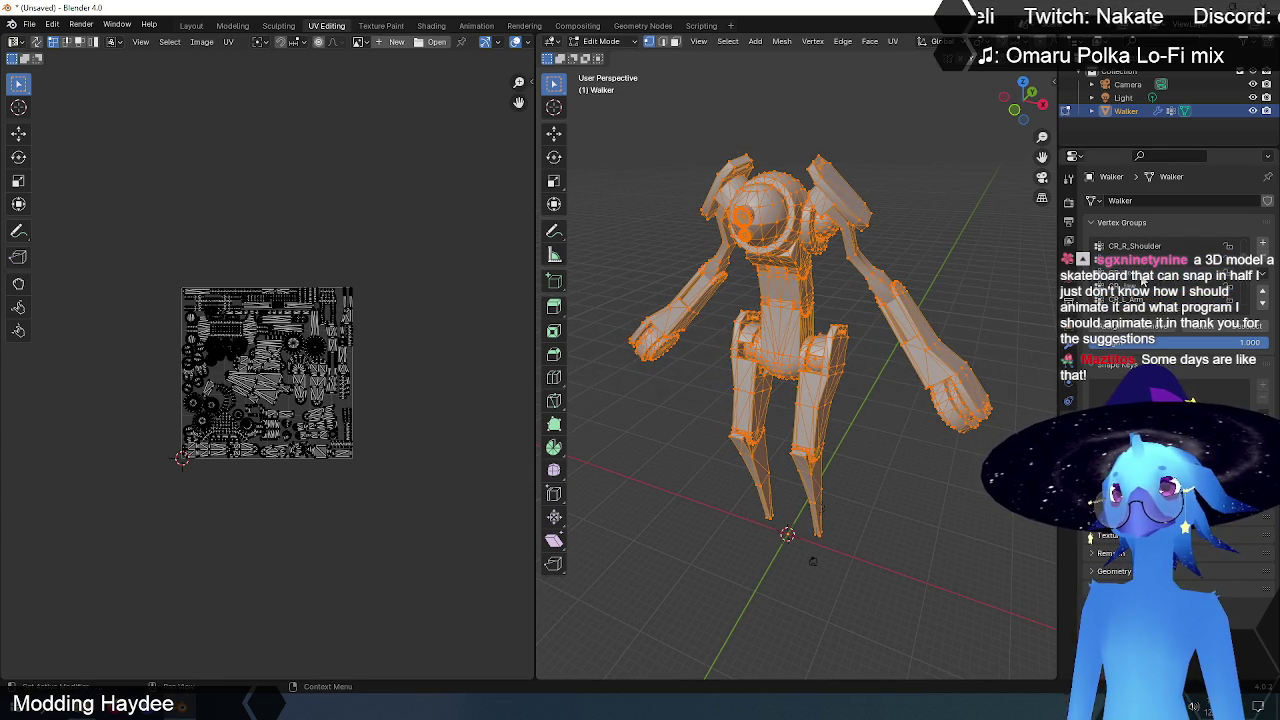
scroll(1143, 284, up, 1)
scroll(1142, 282, up, 1)
scroll(1140, 280, up, 1)
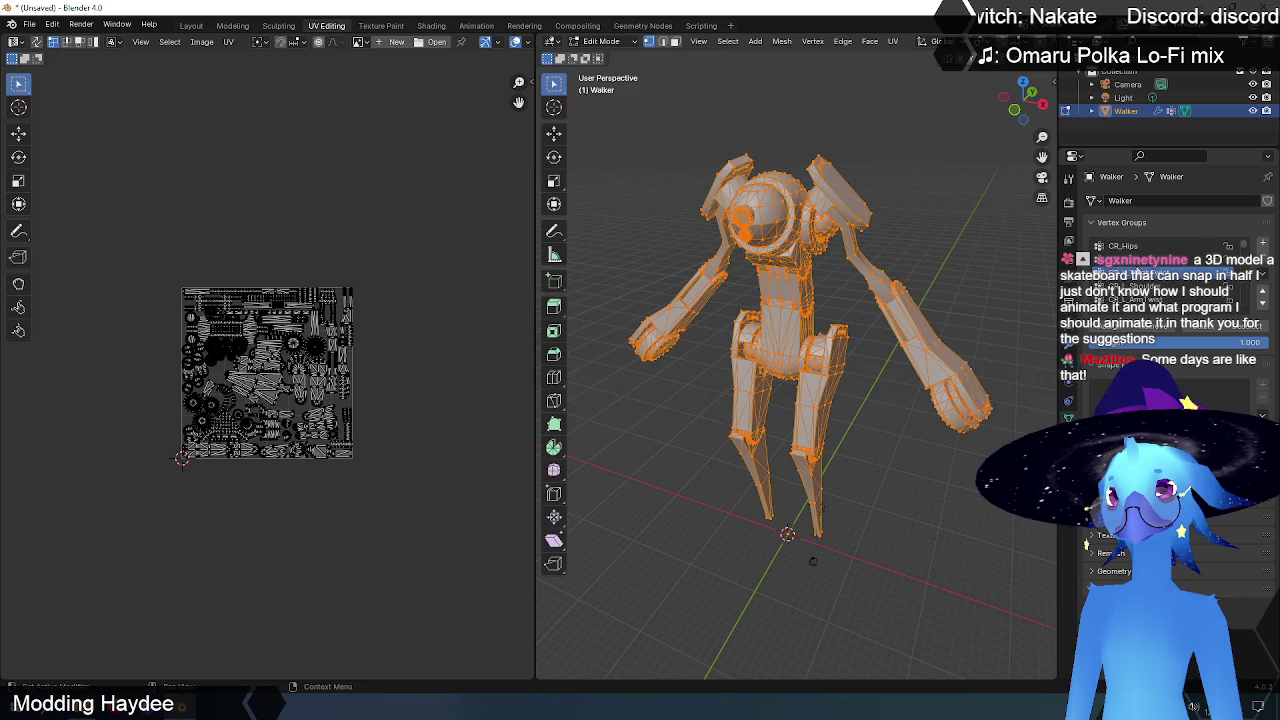
- Widen the 3D view beside the UV editor and re-enter Edit Mode with vertices deselected
click(672, 163)
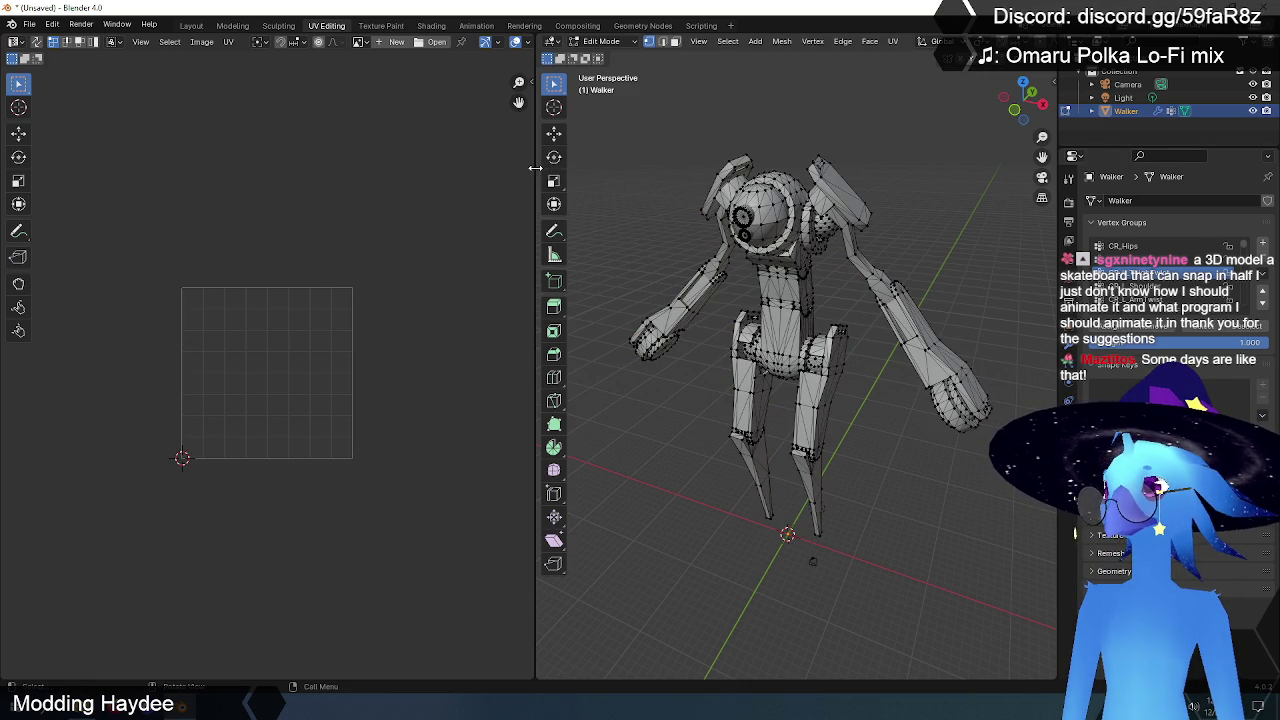
drag(536, 168, 397, 157)
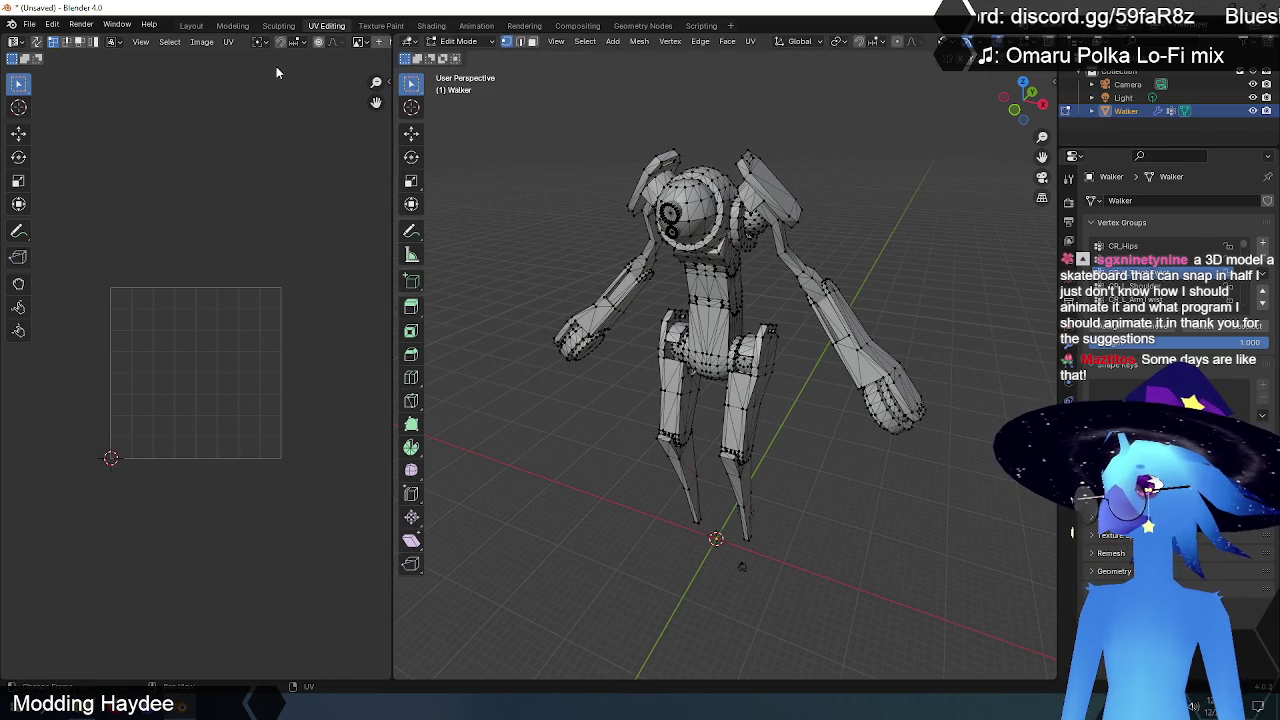
click(478, 42)
click(479, 58)
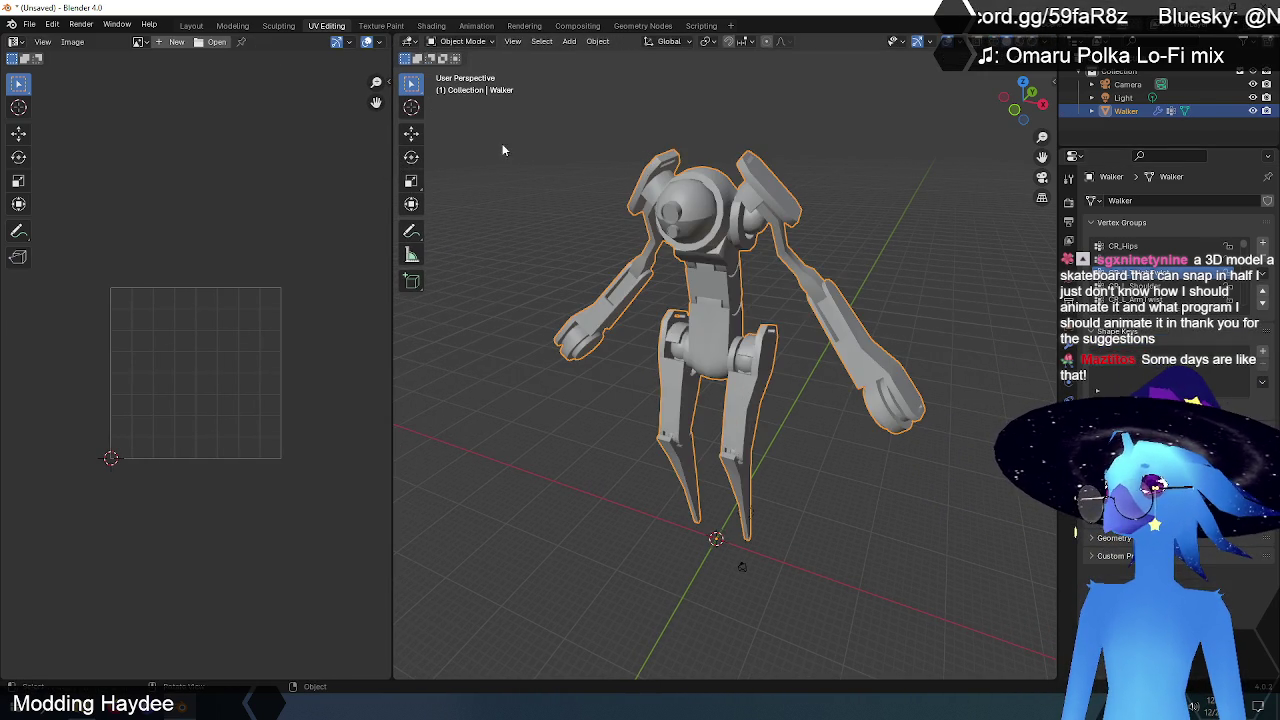
click(470, 41)
click(466, 58)
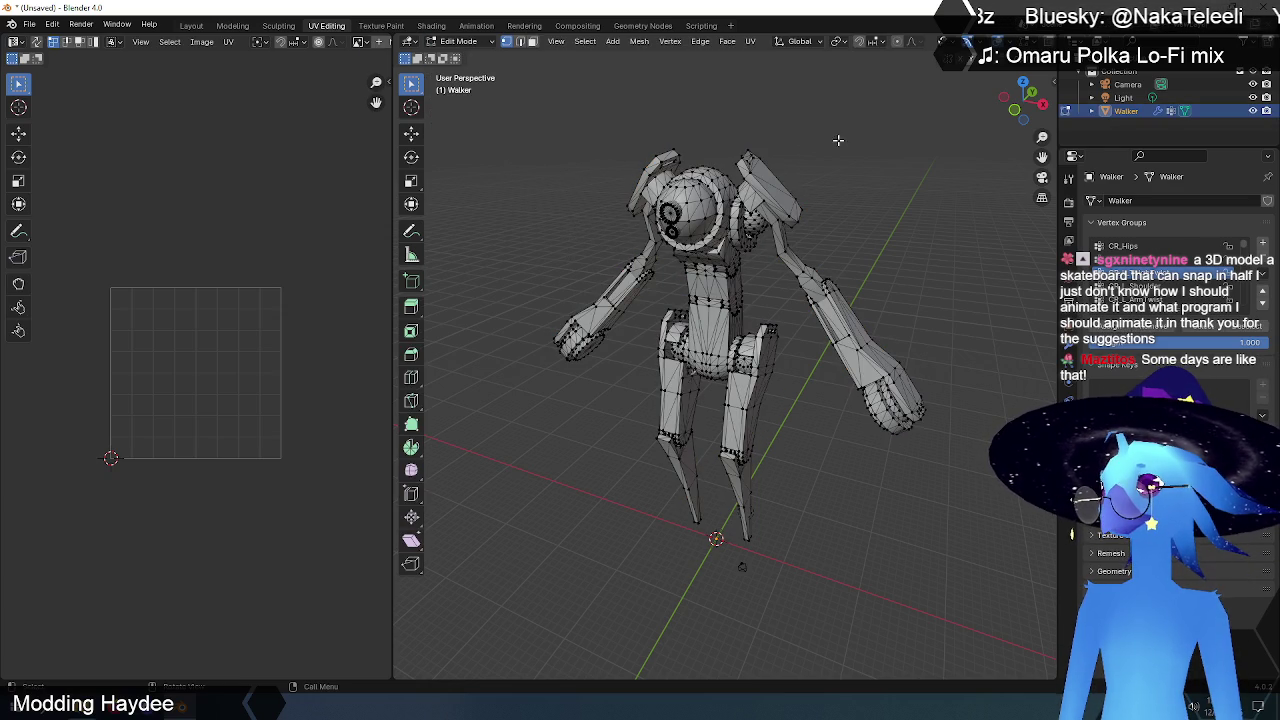
drag(840, 138, 556, 362)
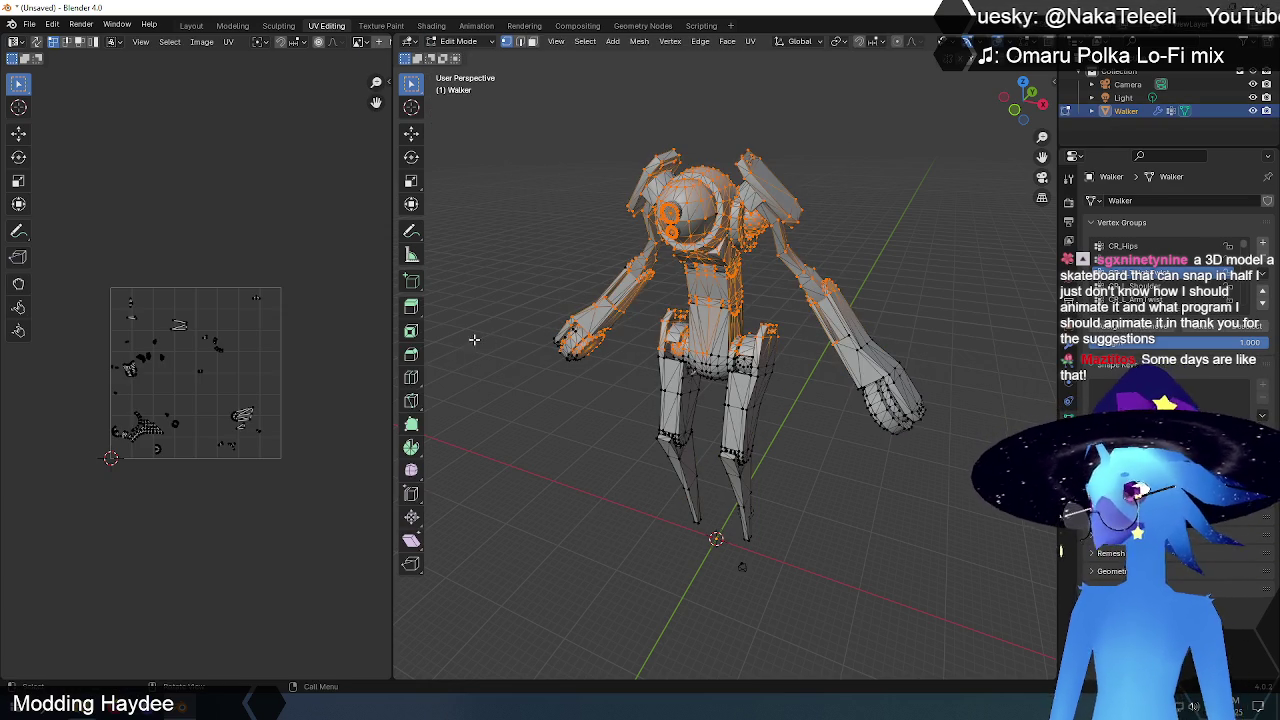
click(608, 205)
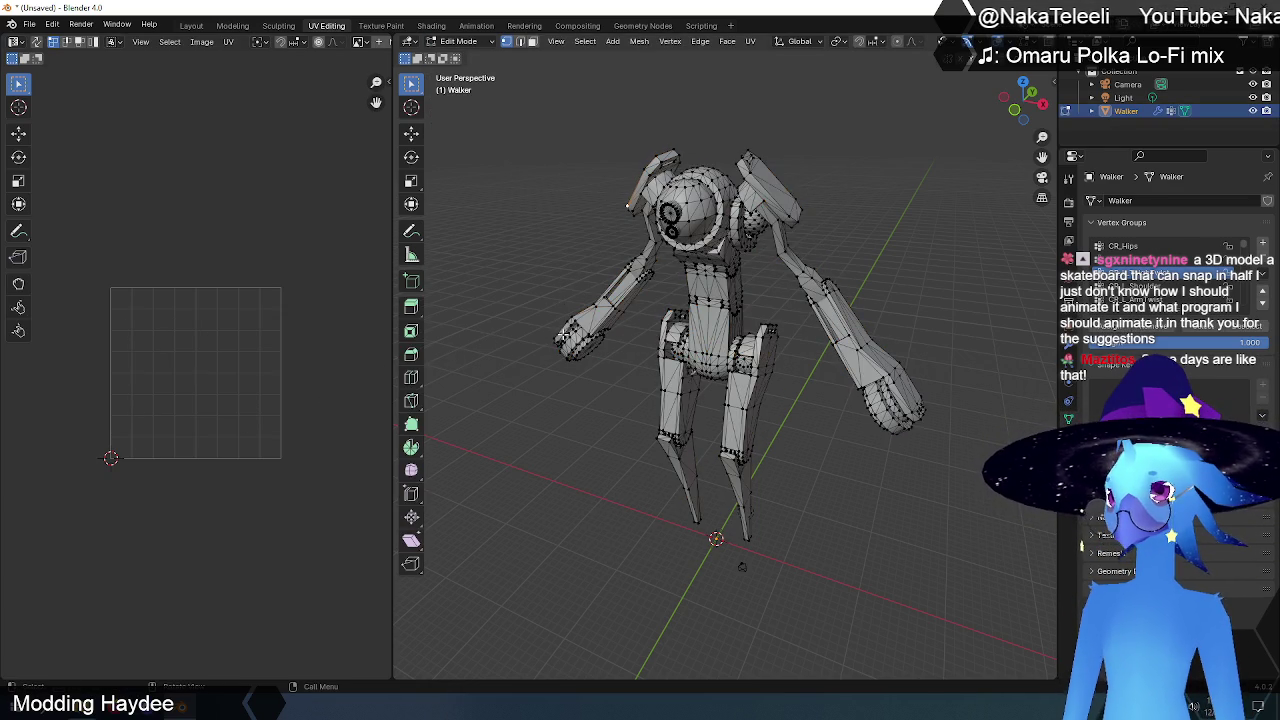
mouse_move(563, 334)
middle_down()
mouse_move(631, 331)
mouse_move(600, 330)
middle_up()
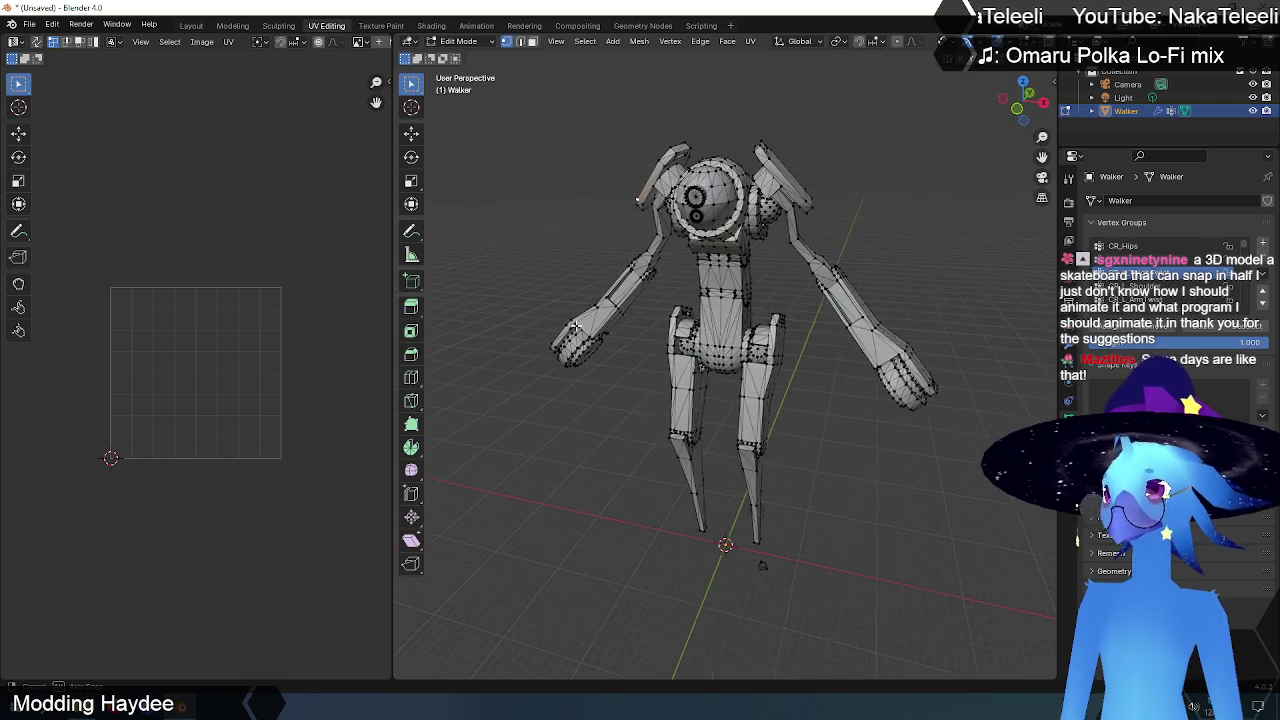
click(485, 42)
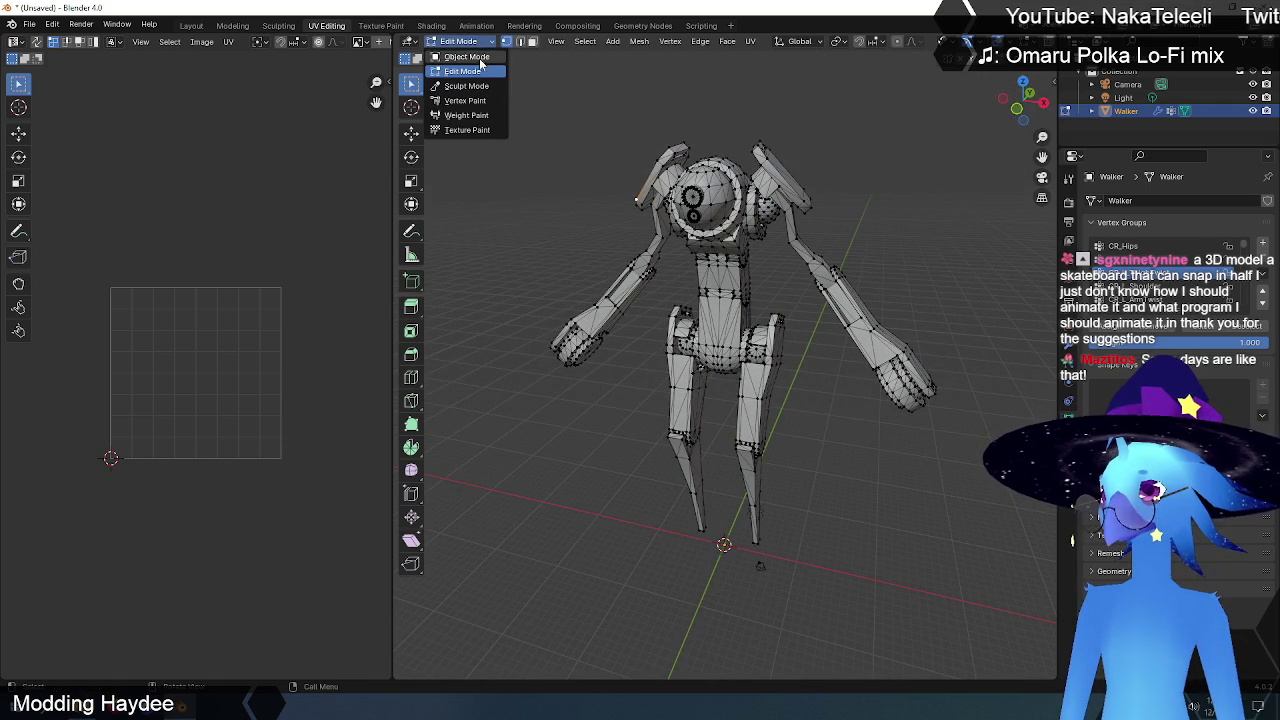
- Put the Walker mesh in Weight Paint mode and cycle through its vertex groups
click(466, 115)
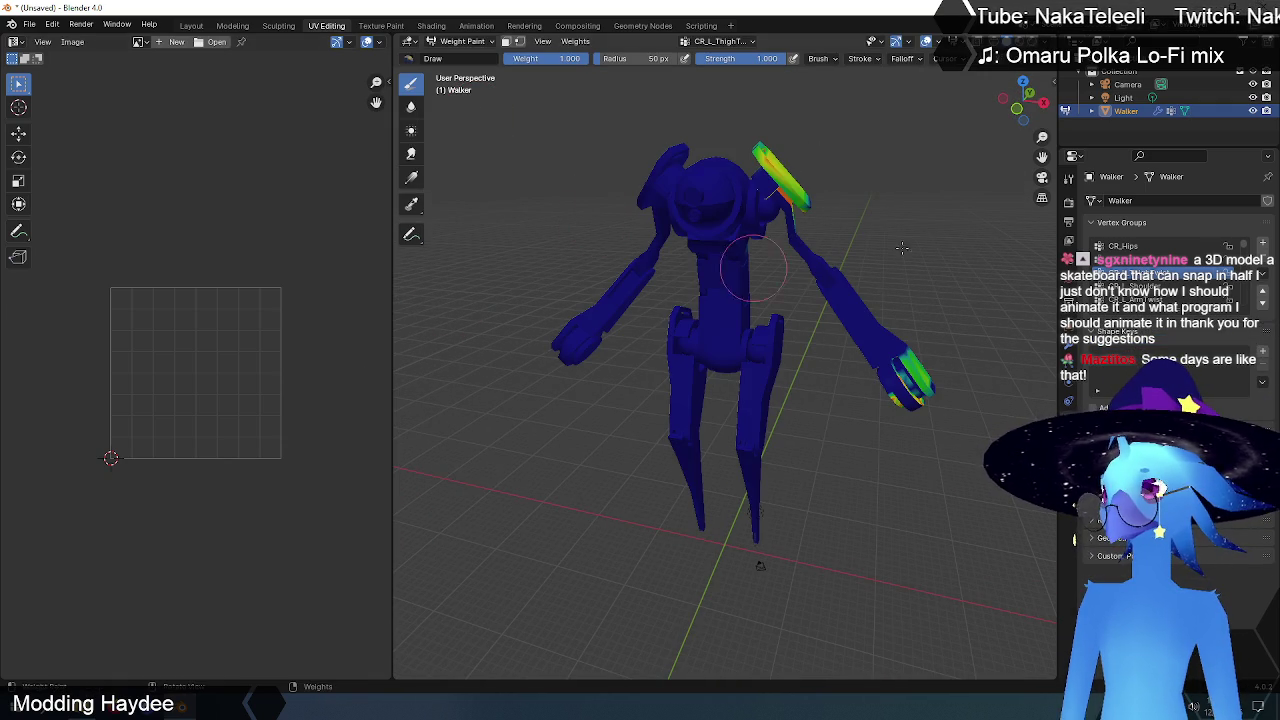
ctrl+scroll(1141, 284, down, 1)
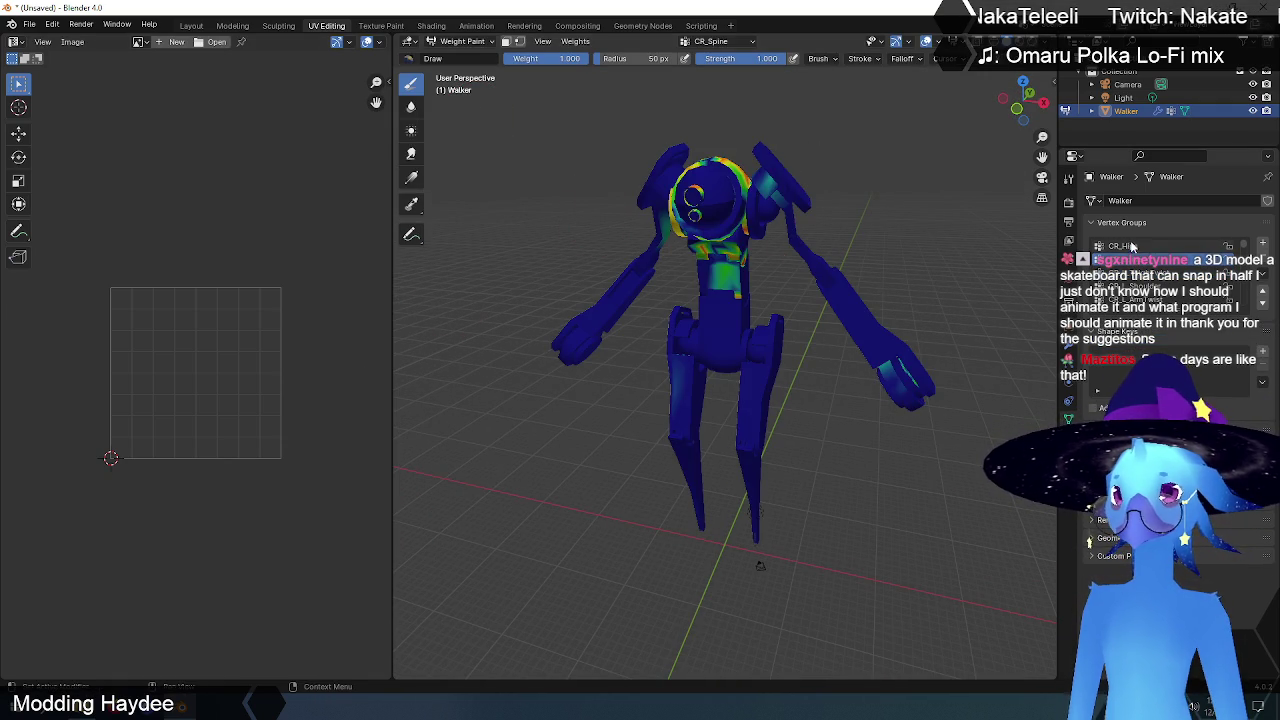
ctrl+scroll(1141, 284, down, 1)
ctrl+scroll(1141, 284, down, 1)
ctrl+scroll(1141, 284, down, 1)
ctrl+scroll(1141, 284, down, 1)
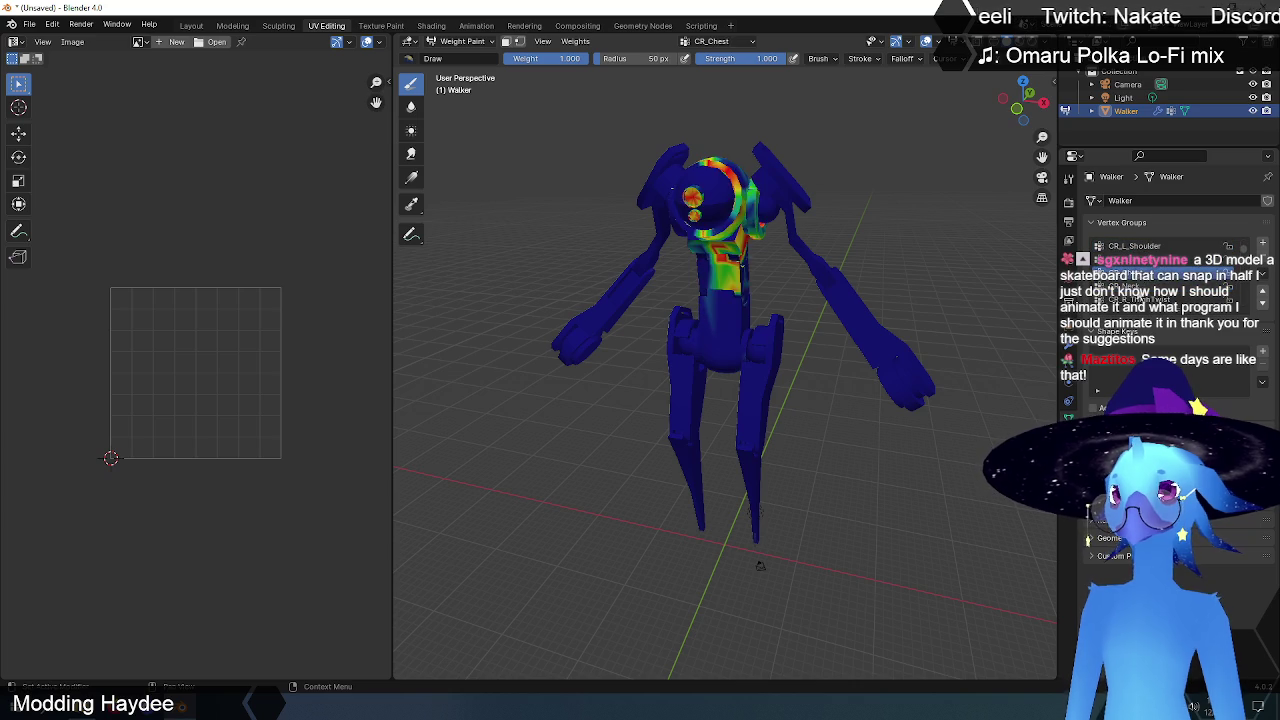
ctrl+scroll(1141, 284, down, 1)
ctrl+scroll(1141, 284, down, 1)
ctrl+scroll(1141, 284, down, 1)
ctrl+scroll(1141, 296, down, 1)
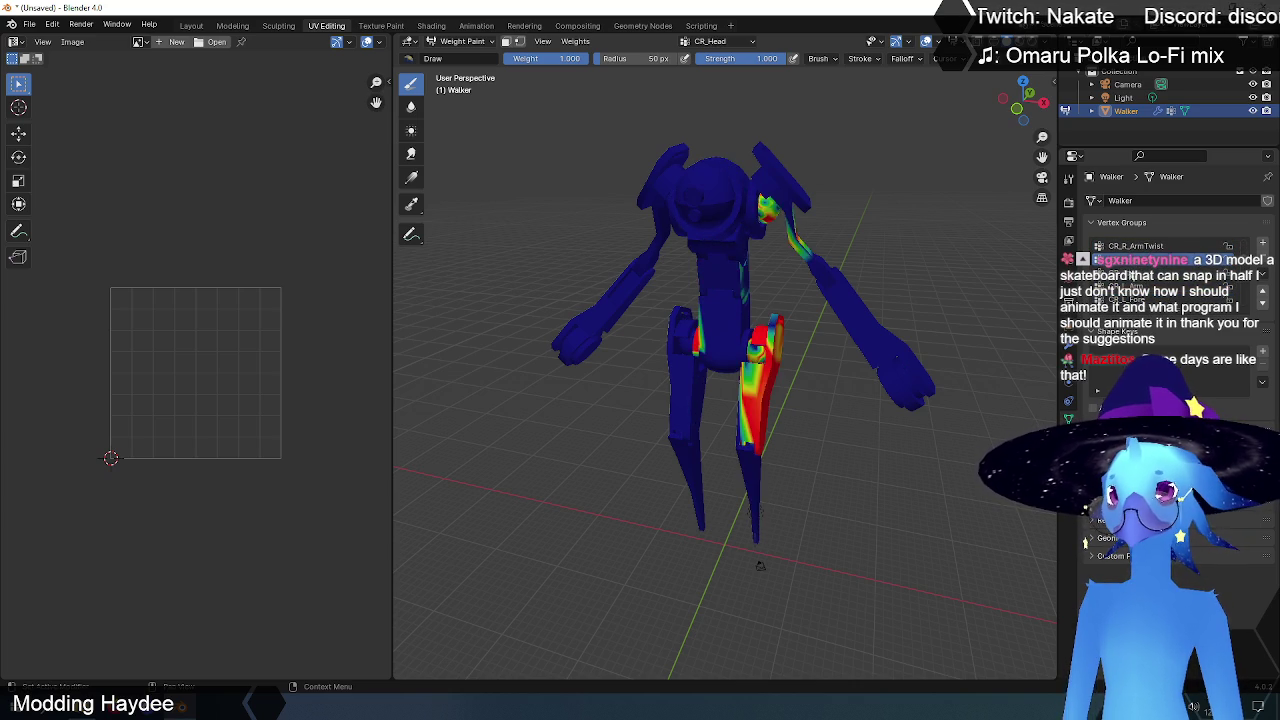
ctrl+scroll(1141, 296, down, 1)
ctrl+scroll(1141, 296, down, 1)
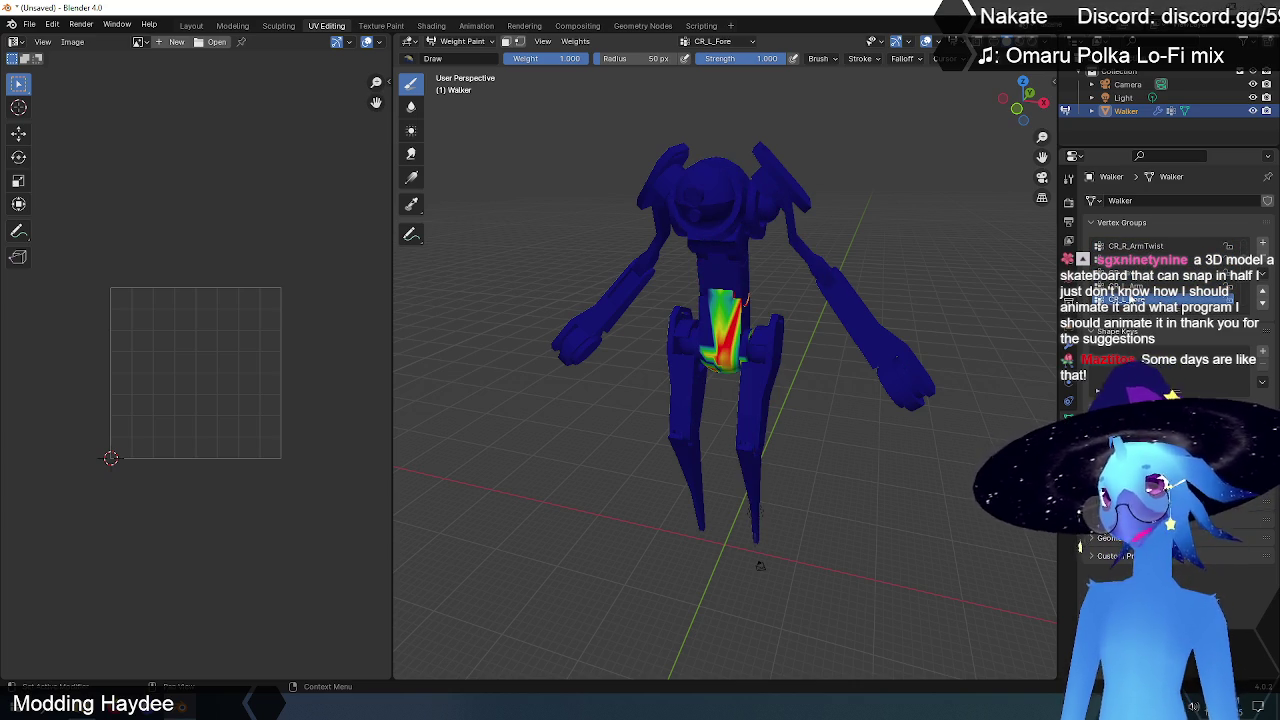